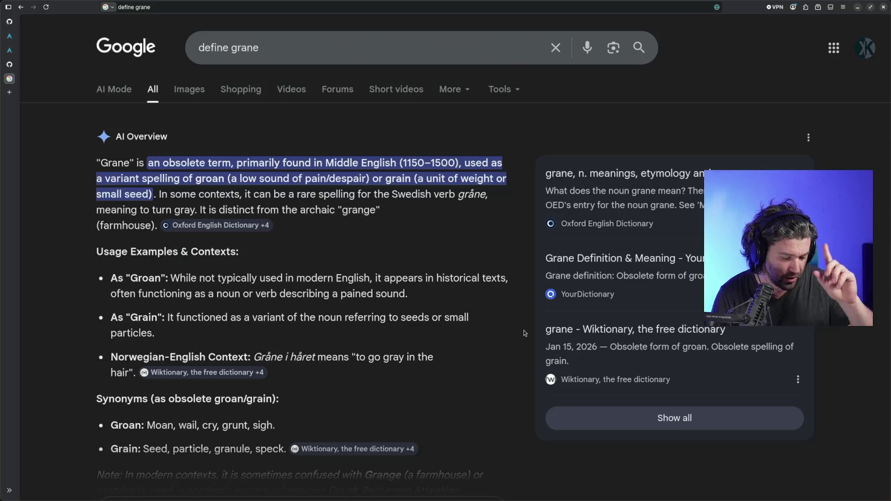
# Leave the Google results for 'define grane' and start a fresh Firefox tab
pyautogui.hotkey('ctrl', 't')
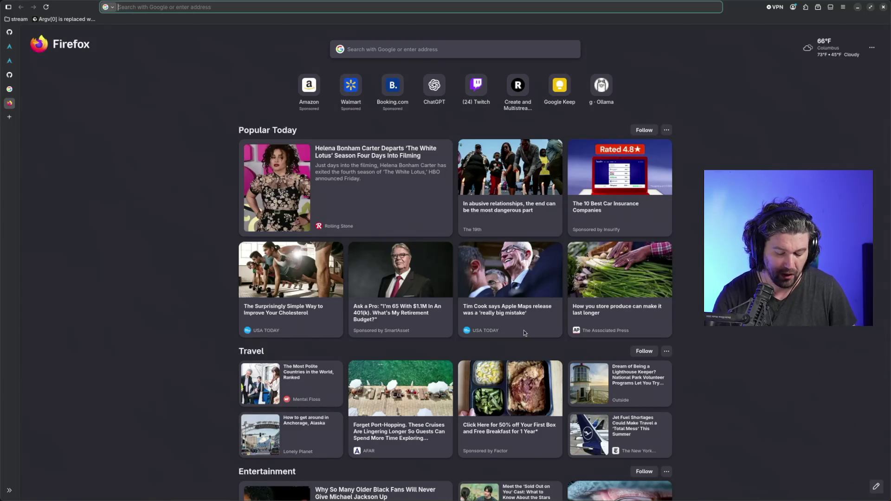
# Search the web for 'harness opensource', and for 'gittea' in a second tab
pyautogui.write('harness open')
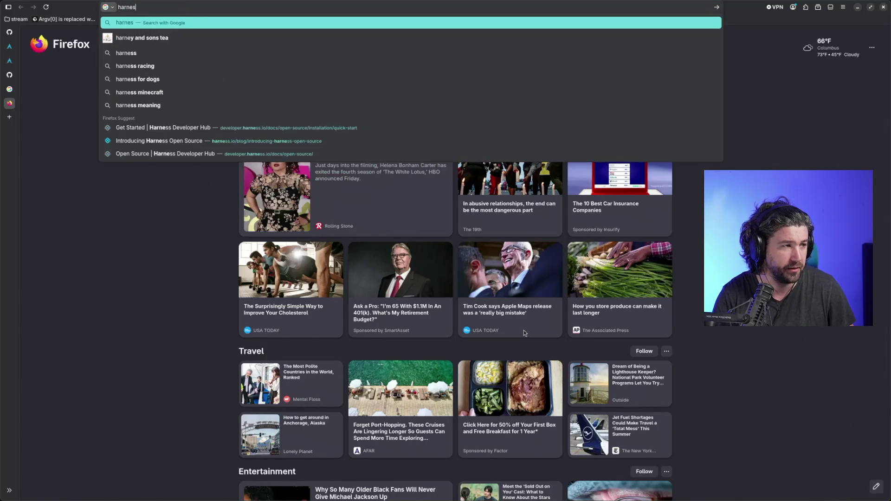
pyautogui.write('source')
pyautogui.press('Return')
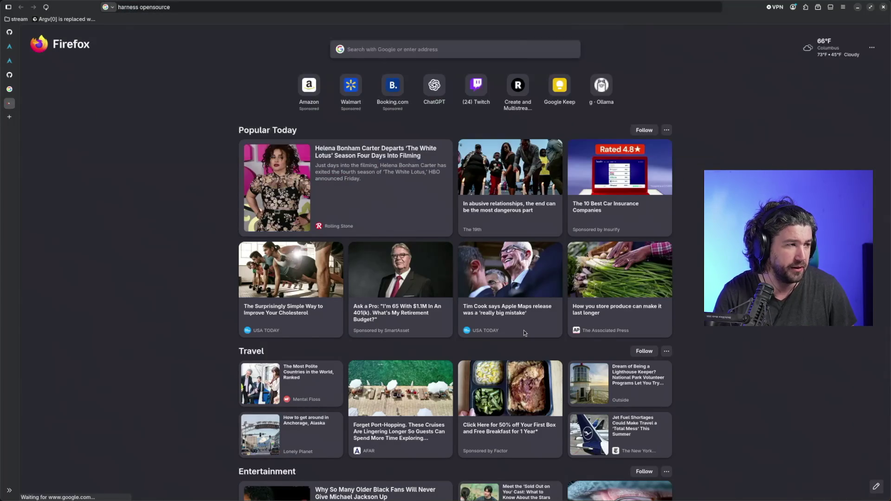
pyautogui.hotkey('ctrl', 't')
pyautogui.write('gittea')
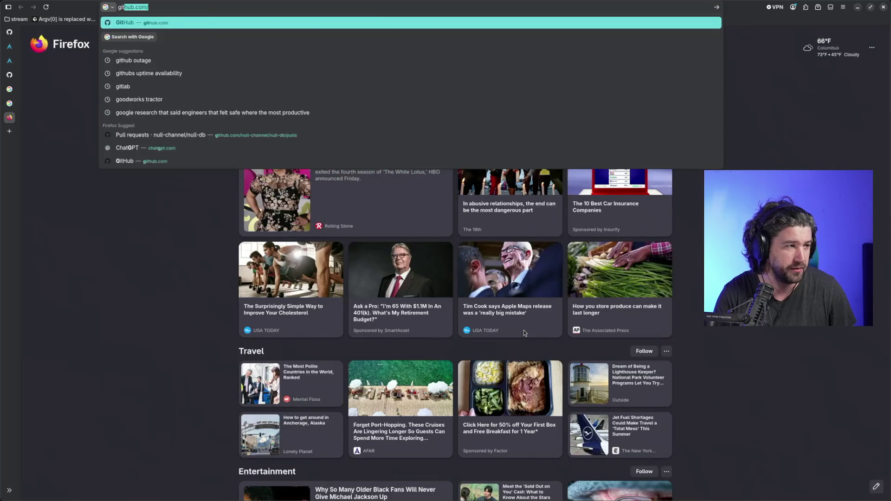
pyautogui.press('Return')
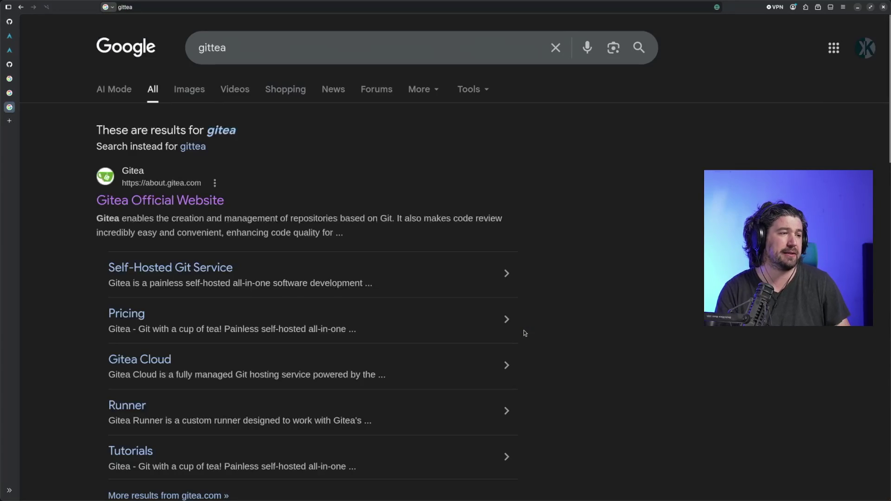
# Open about.gitea.com and harness.io/open-source from the results and compare the two sites
pyautogui.click(160, 200)
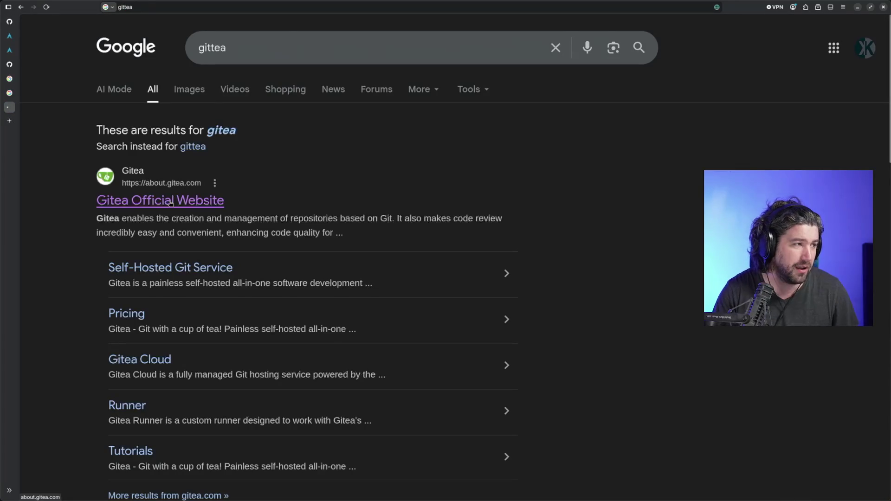
pyautogui.click(8, 94)
pyautogui.click(185, 159)
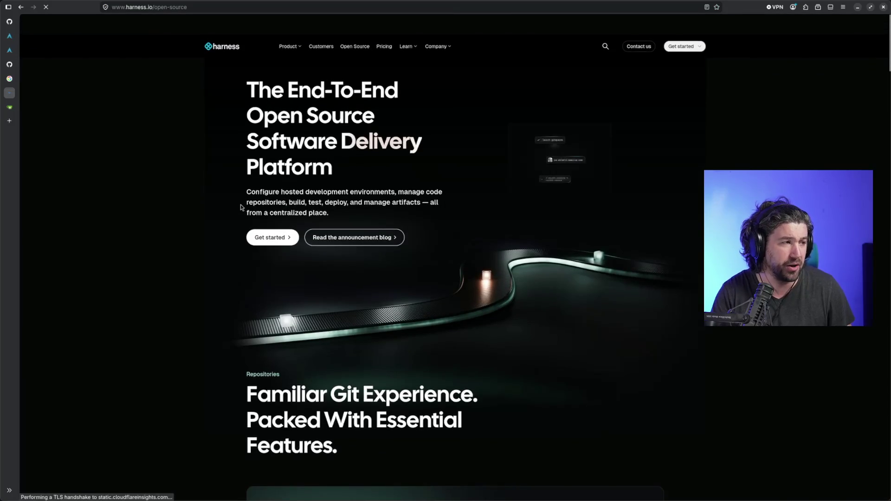
pyautogui.hotkey('ctrl', 'Tab')
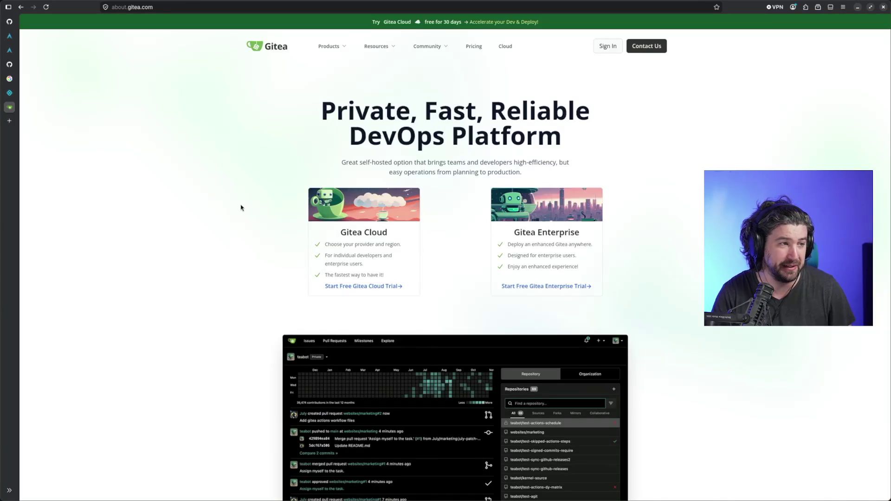
pyautogui.hotkey('ctrl', 'shift', 'Tab')
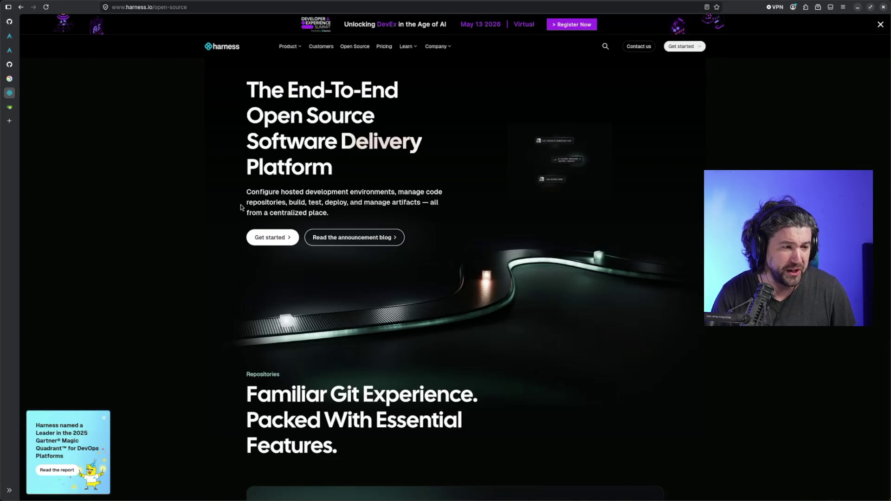
pyautogui.hotkey('ctrl', 'Tab')
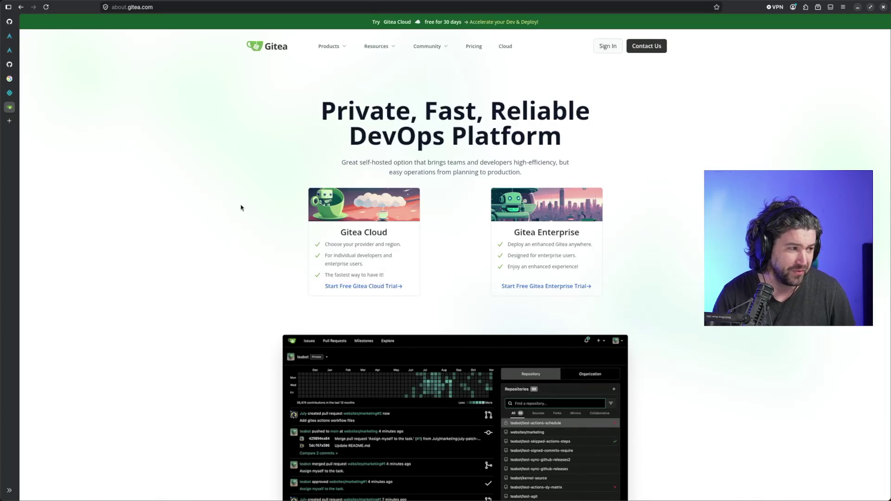
pyautogui.hotkey('ctrl', 't')
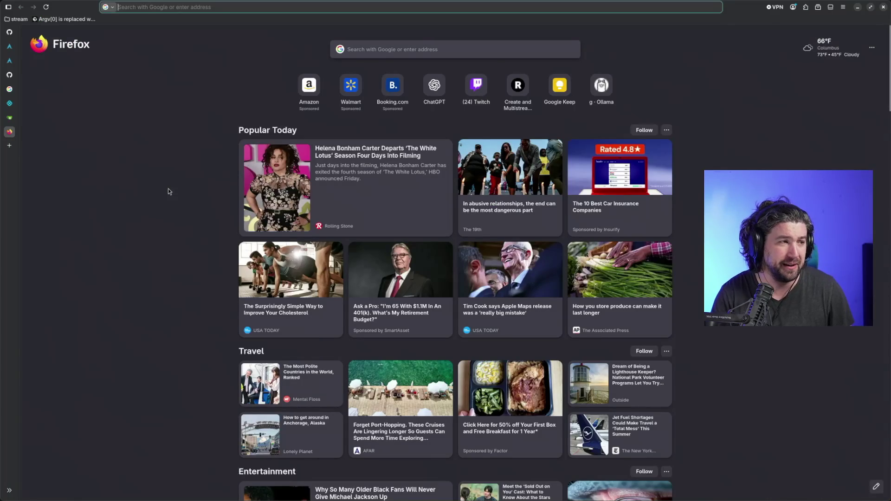
# Go to about.gitlab.com/pricing via the 'gitlab' address-bar suggestion
pyautogui.write('gitlab')
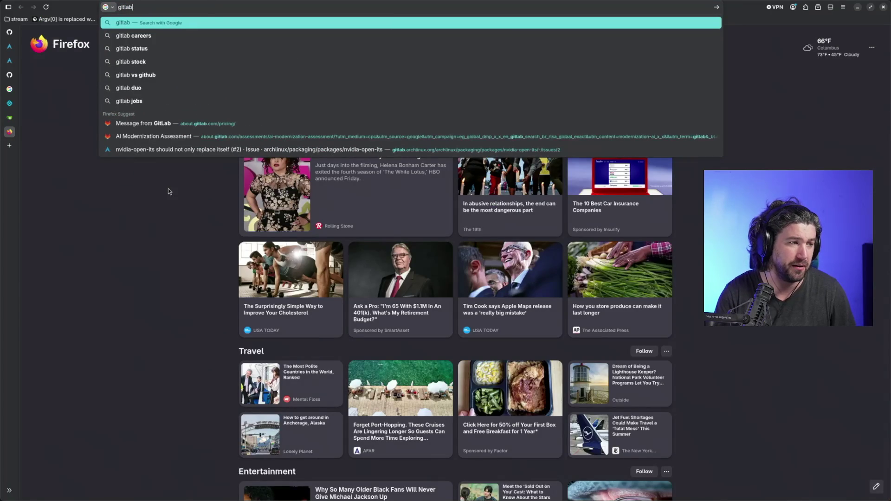
pyautogui.press('Down')
pyautogui.press('Down')
pyautogui.press('Down')
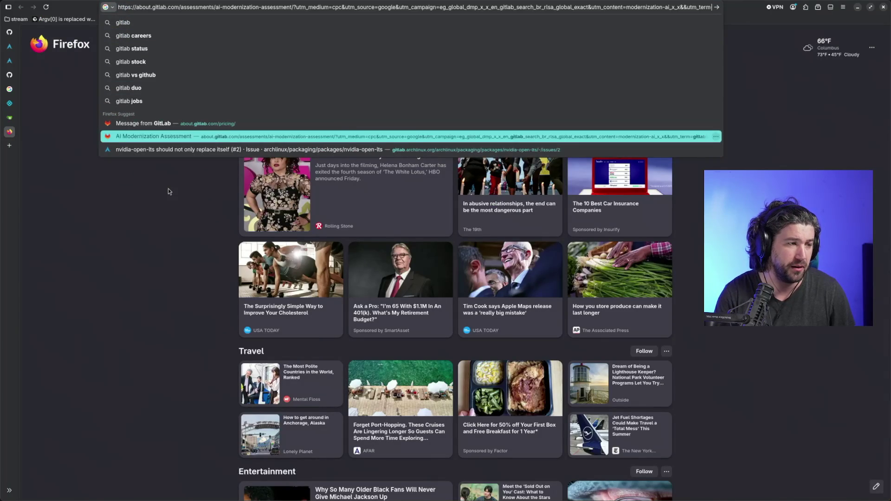
pyautogui.press('Up')
pyautogui.press('Return')
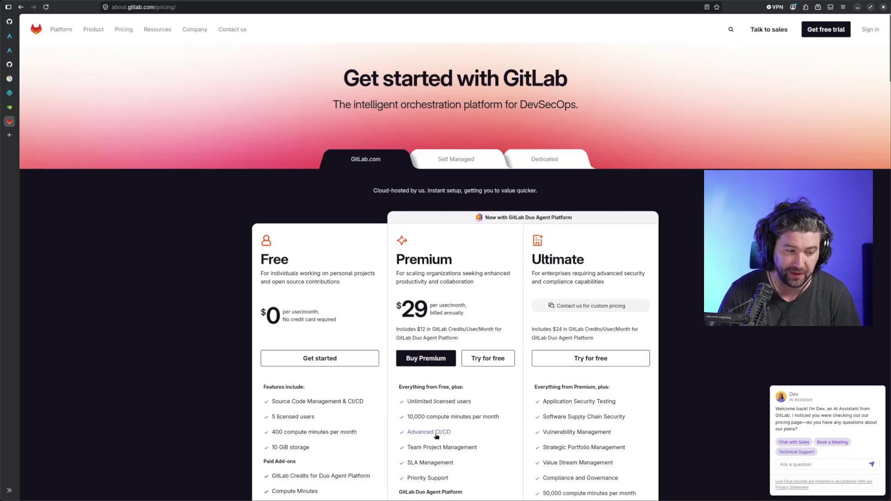
pyautogui.scroll(-1, 464, 428)
# Compare GitLab's Free, Premium and Ultimate plan cards, then go back to the Gitea site
pyautogui.scroll(-1, 464, 428)
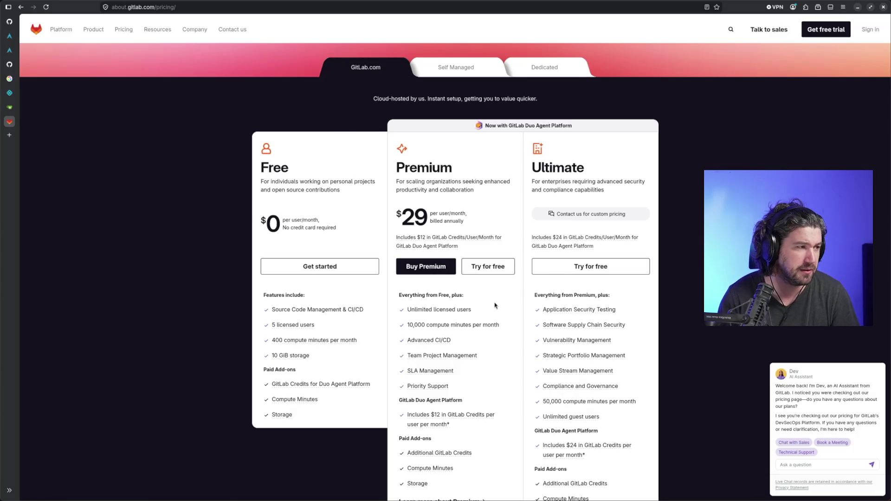
pyautogui.hotkey('ctrl', 'shift', 'Tab')
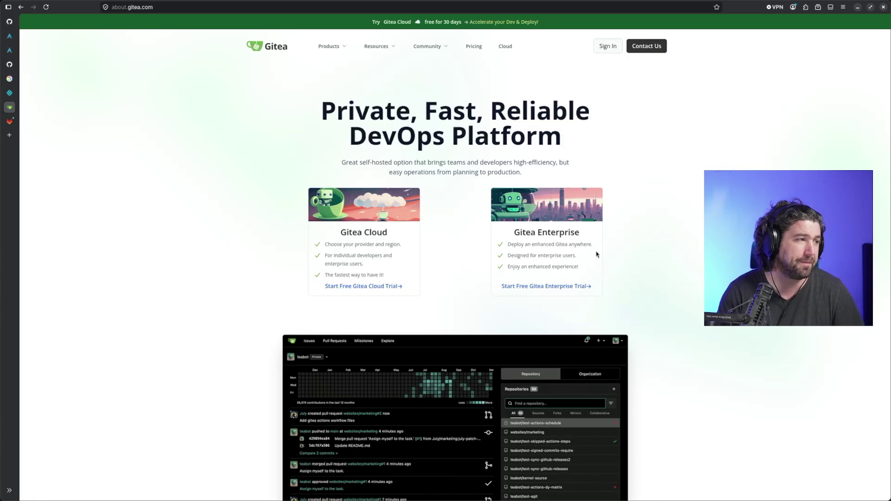
# Move to the harness.io/open-source tab and follow Get started to the Open Source docs
pyautogui.hotkey('ctrl', 'Tab')
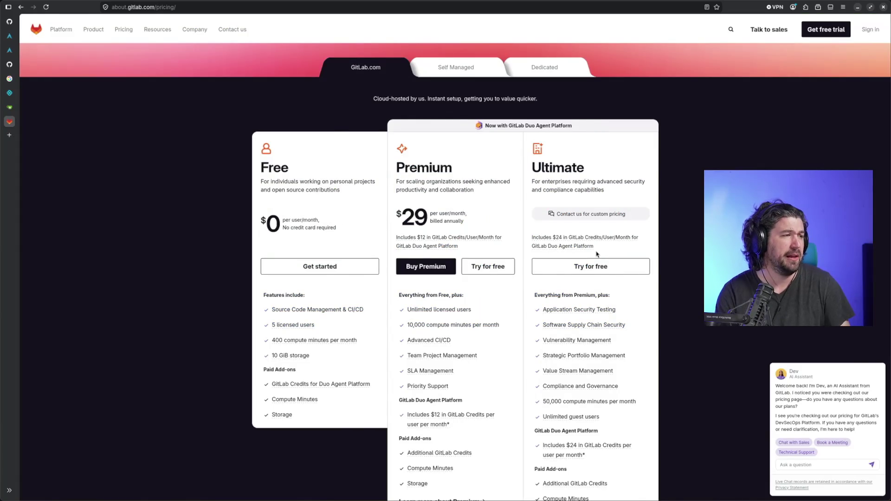
pyautogui.hotkey('ctrl', 'shift', 'Tab')
pyautogui.hotkey('ctrl', 'shift', 'Tab')
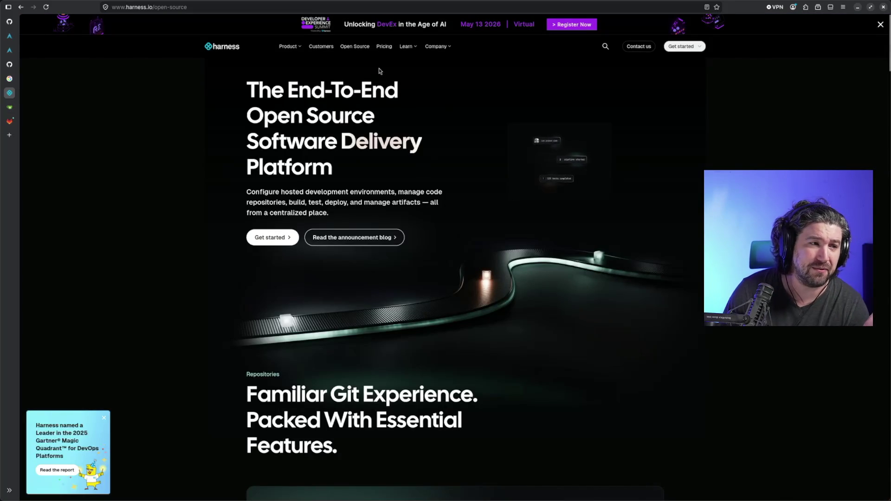
pyautogui.click(282, 235)
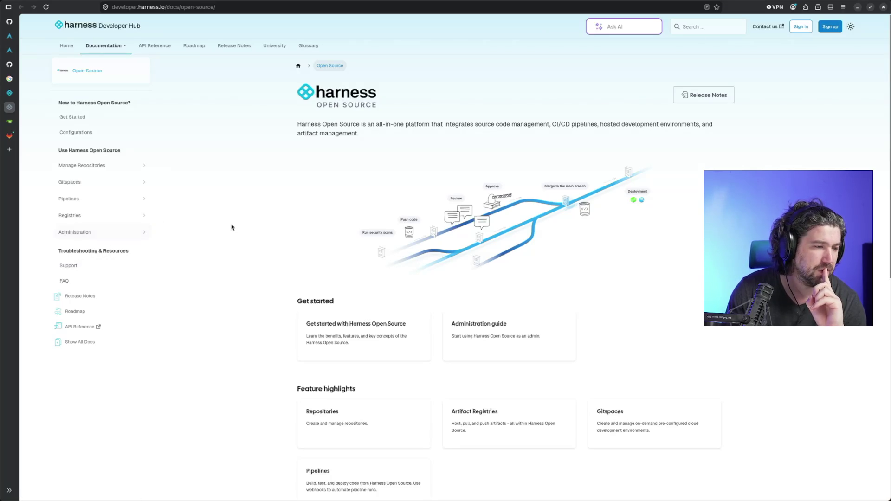
# Set the Harness Developer Hub docs to dark theme and open the harness/developer-hub GitHub repo
pyautogui.scroll(-8, 228, 227)
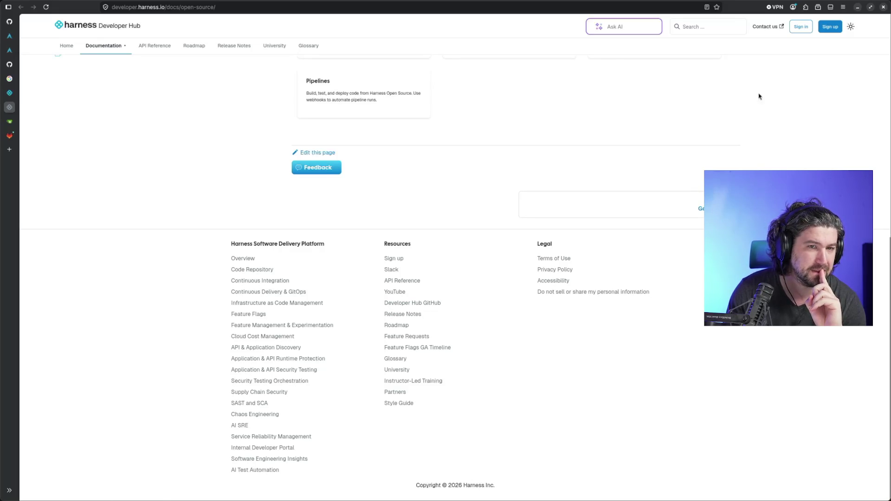
pyautogui.click(851, 26)
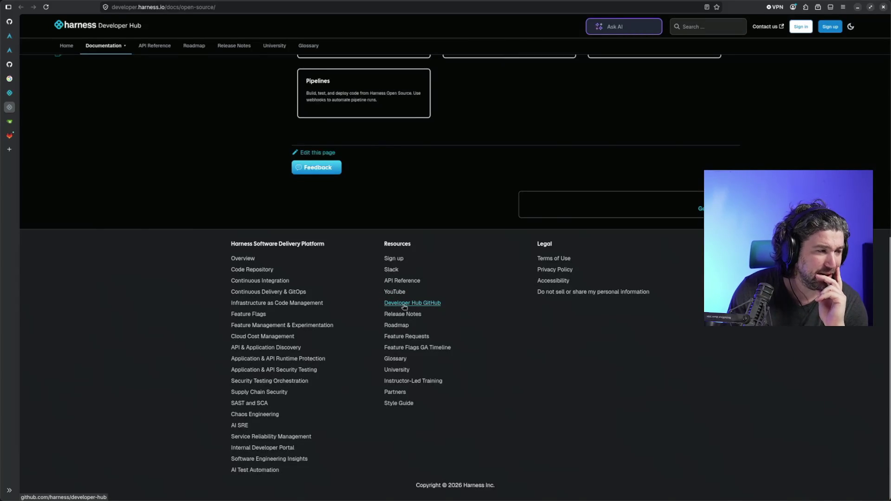
pyautogui.click(7, 123)
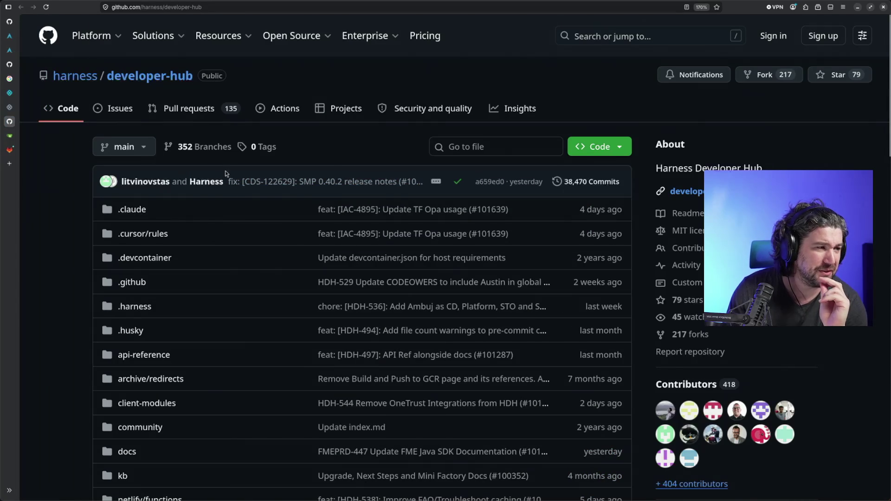
# Go from the developer-hub repository to the Harness organization page on GitHub
pyautogui.scroll(-15, 228, 176)
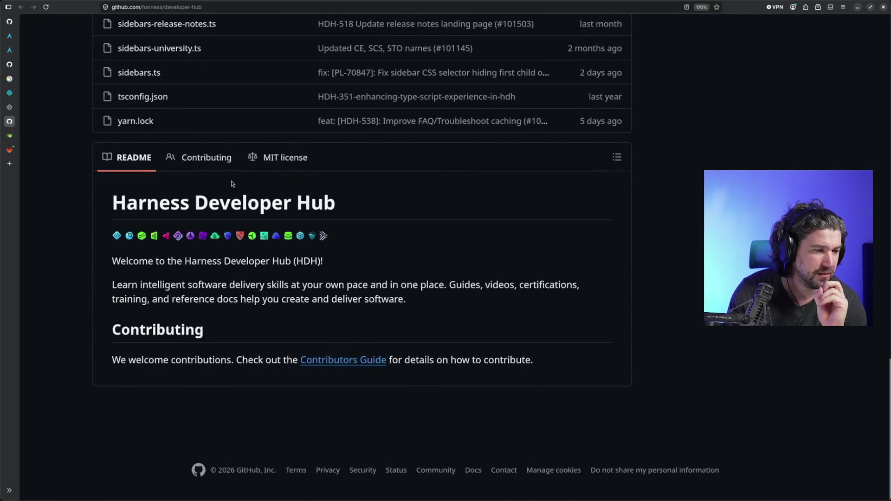
pyautogui.scroll(15, 232, 185)
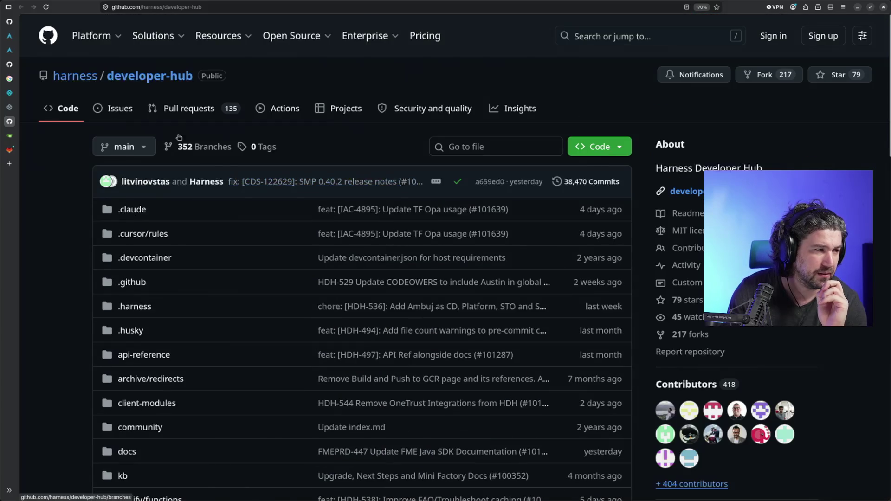
pyautogui.click(76, 77)
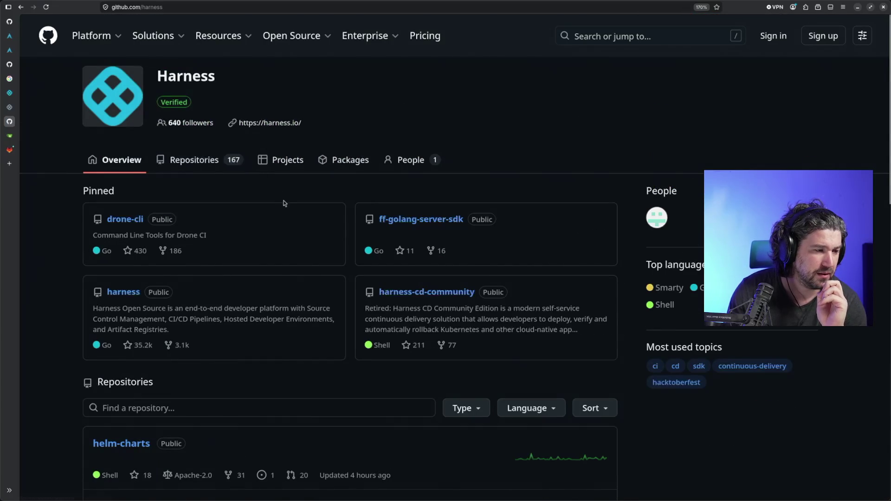
# Browse the Harness organization's repositories and open the pinned harness/harness repository
pyautogui.scroll(-2, 285, 209)
pyautogui.scroll(-3, 285, 209)
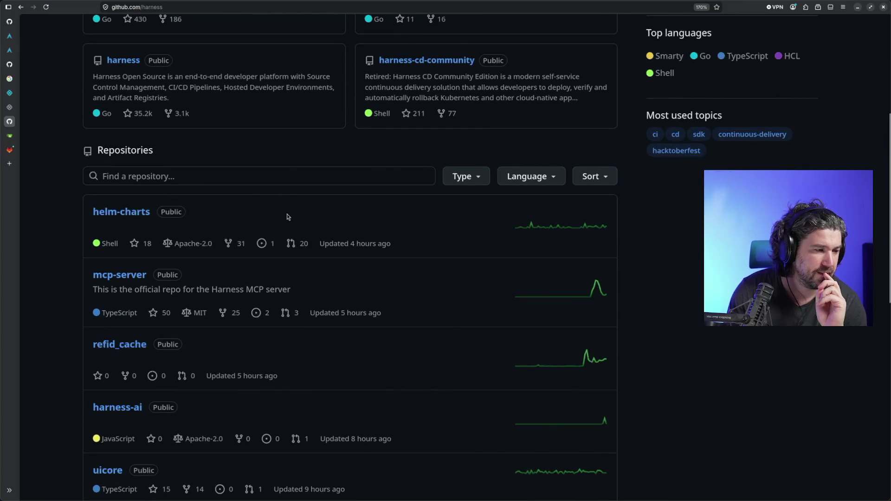
pyautogui.scroll(-2, 287, 216)
pyautogui.scroll(-2, 286, 216)
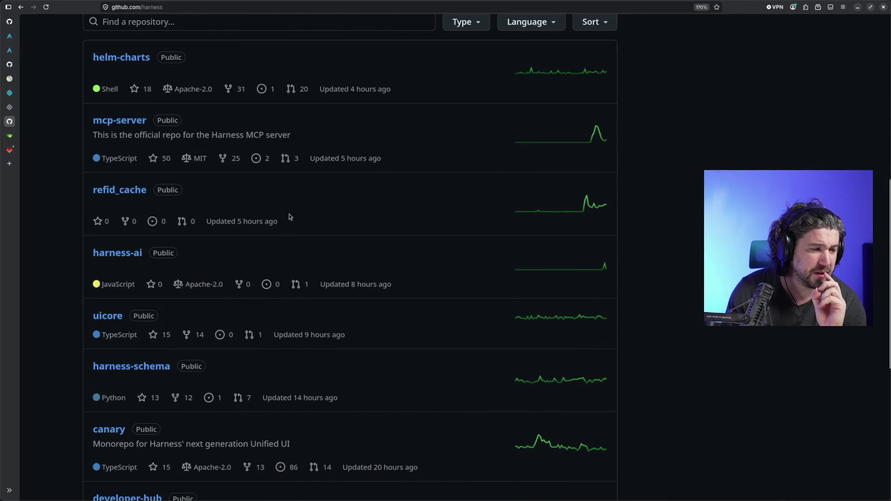
pyautogui.scroll(-3, 290, 216)
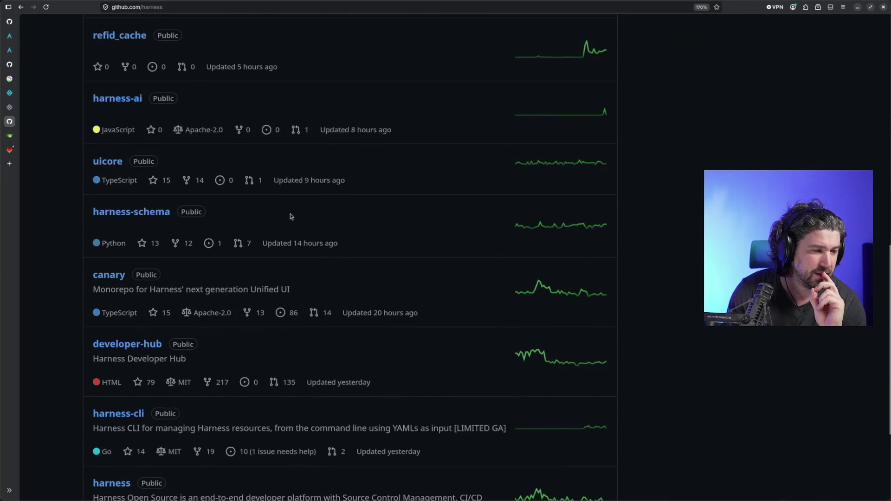
pyautogui.scroll(-3, 292, 217)
pyautogui.scroll(20, 293, 219)
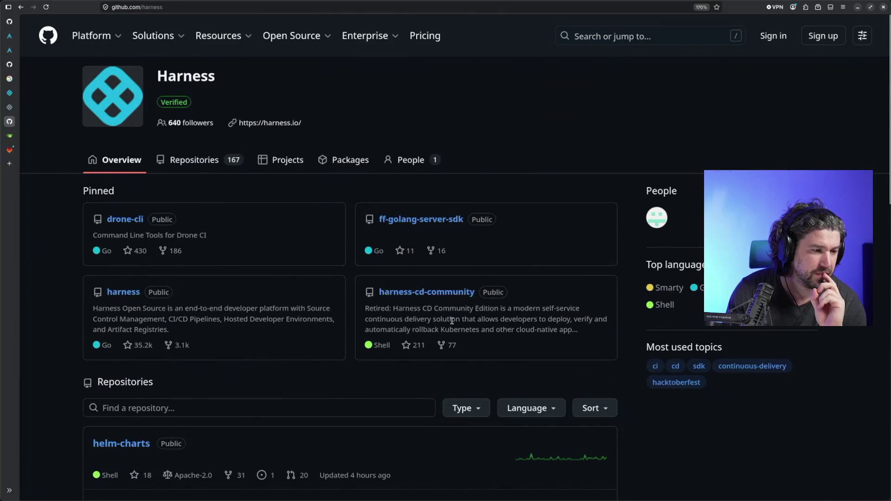
pyautogui.moveTo(418, 310); pyautogui.dragTo(500, 312)
pyautogui.click(223, 320)
pyautogui.click(122, 294)
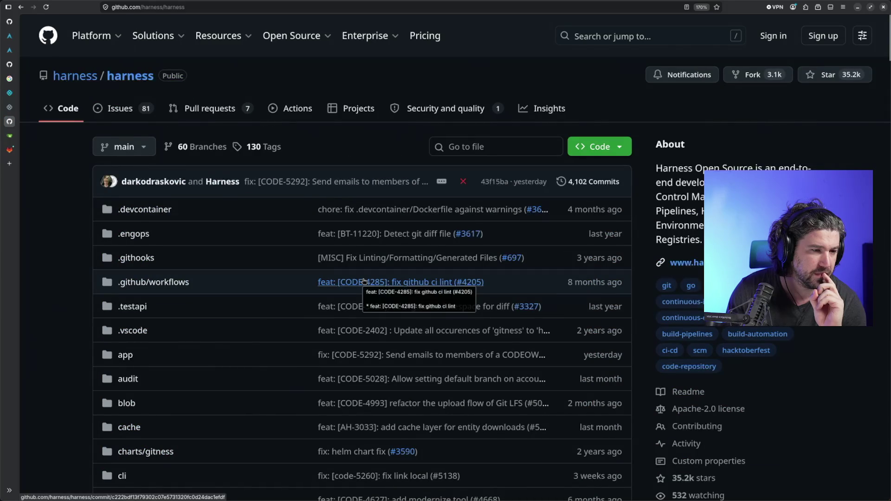
# Read the harness/harness README's docker run command for port 3000, then move to the Gitea tab
pyautogui.scroll(-10, 387, 202)
pyautogui.scroll(-10, 386, 202)
pyautogui.scroll(5, 389, 197)
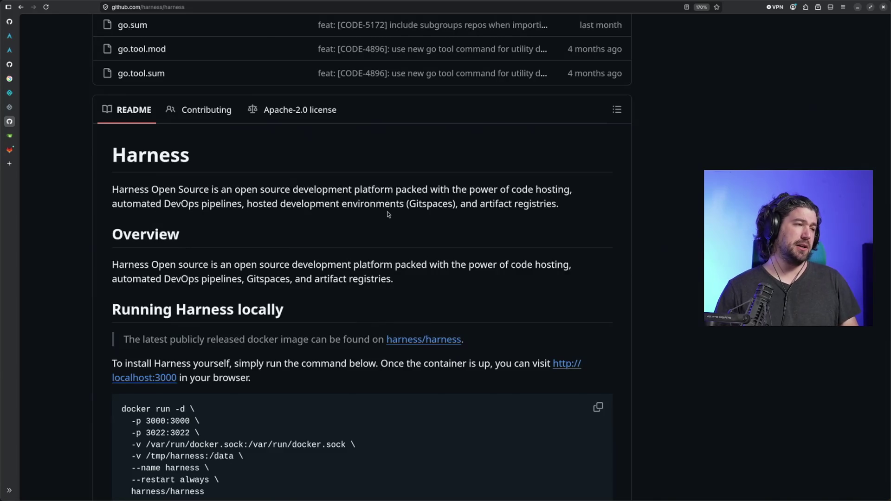
pyautogui.hotkey('ctrl', 'Tab')
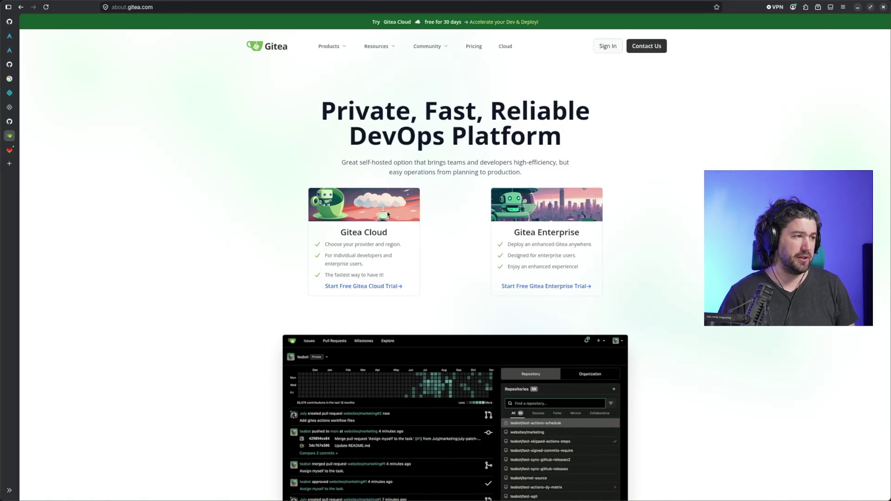
# Return to GitLab pricing and highlight Premium's $29 per user/month against Free and Ultimate
pyautogui.hotkey('ctrl', 'shift', 'Tab')
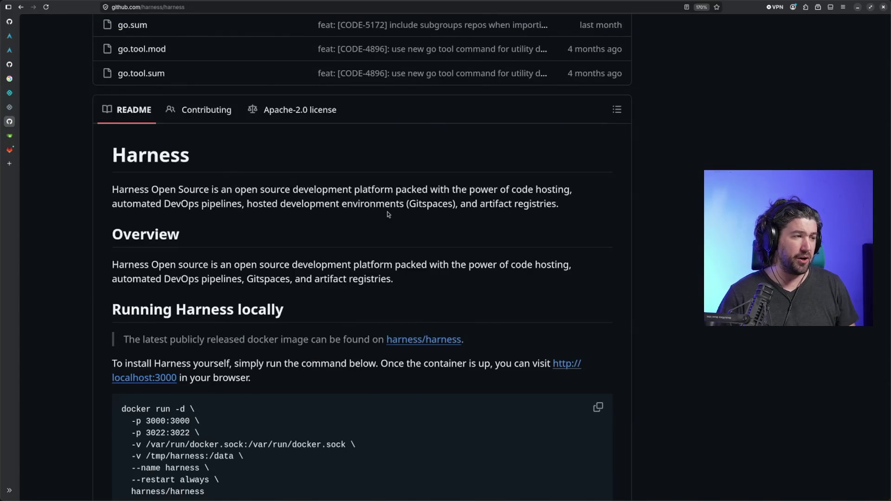
pyautogui.hotkey('ctrl', 'Tab')
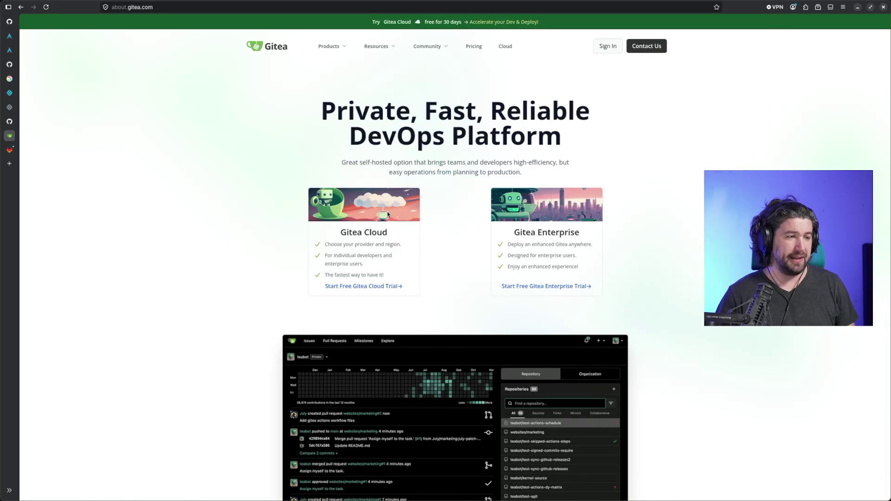
pyautogui.hotkey('ctrl', 'Tab')
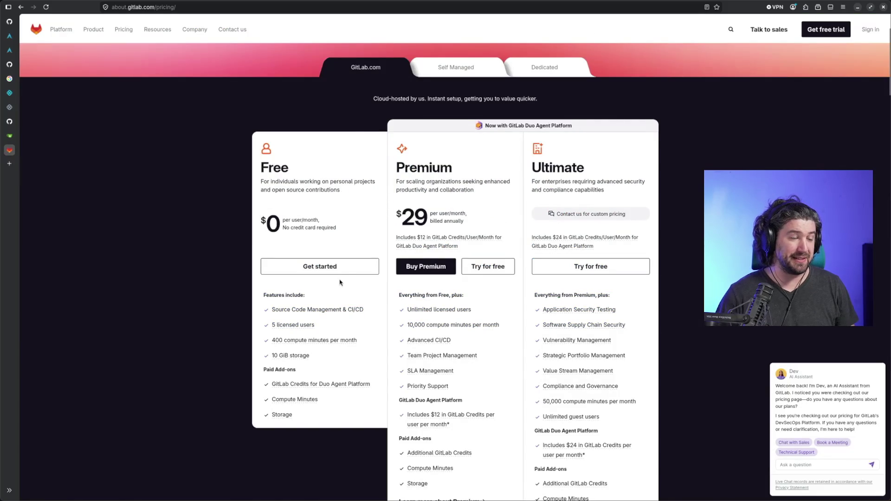
pyautogui.moveTo(402, 217); pyautogui.dragTo(423, 218)
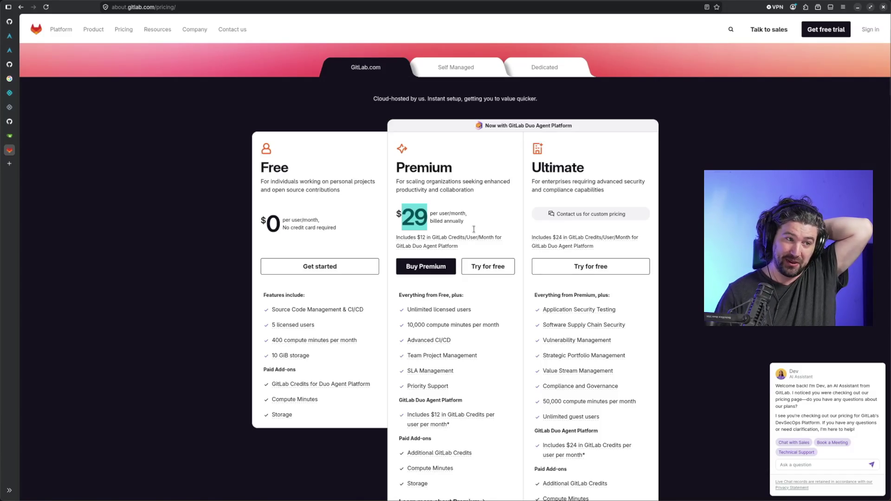
pyautogui.scroll(2, 703, 295)
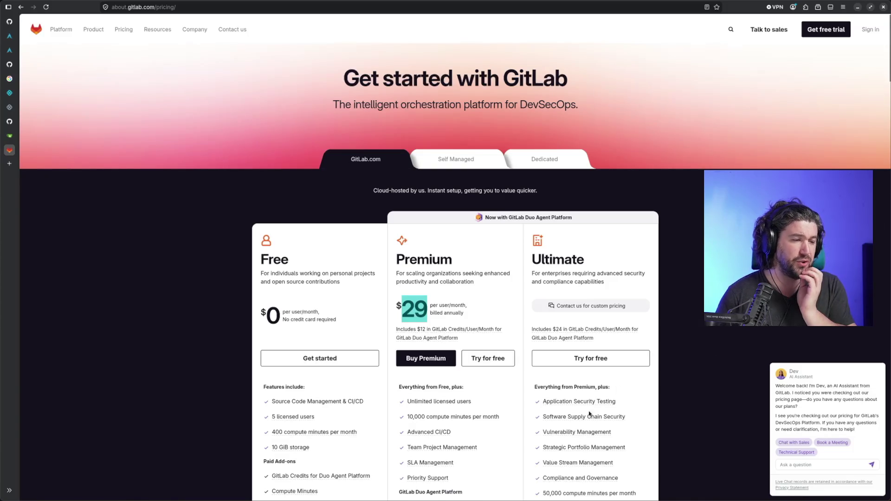
pyautogui.click(501, 436)
pyautogui.scroll(-1, 503, 436)
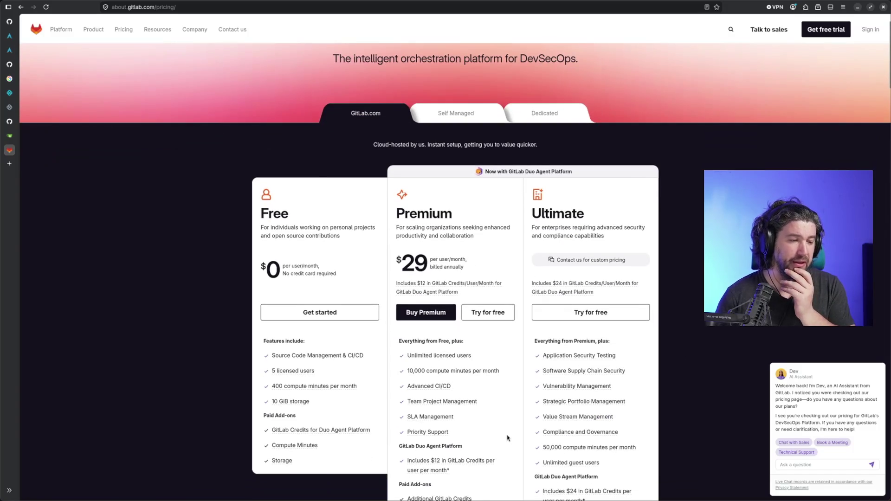
pyautogui.scroll(-2, 508, 434)
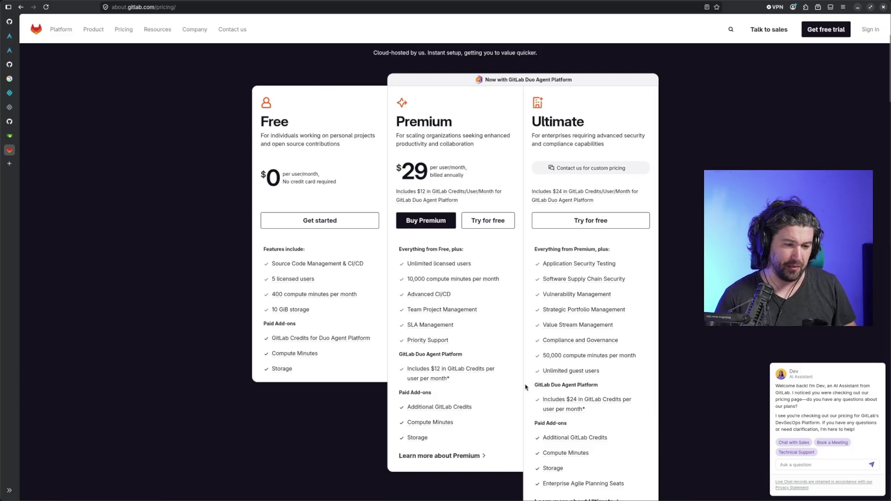
pyautogui.scroll(-3, 541, 392)
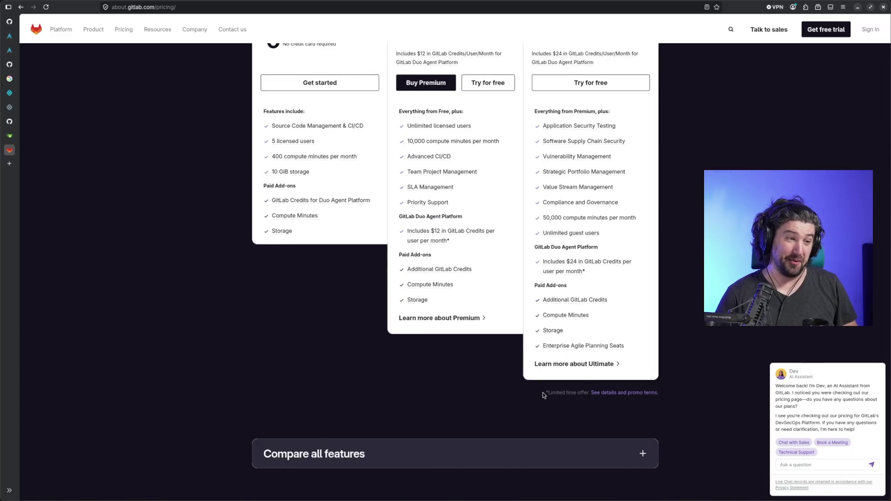
pyautogui.scroll(2, 544, 395)
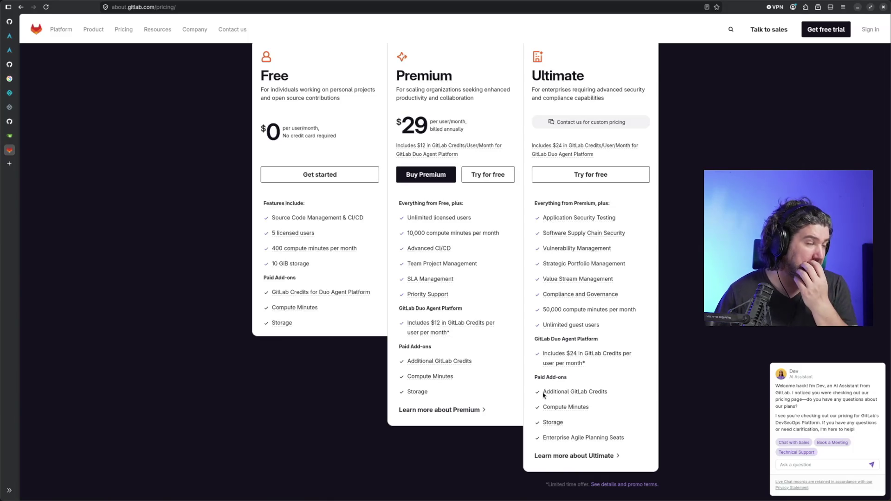
pyautogui.scroll(5, 544, 395)
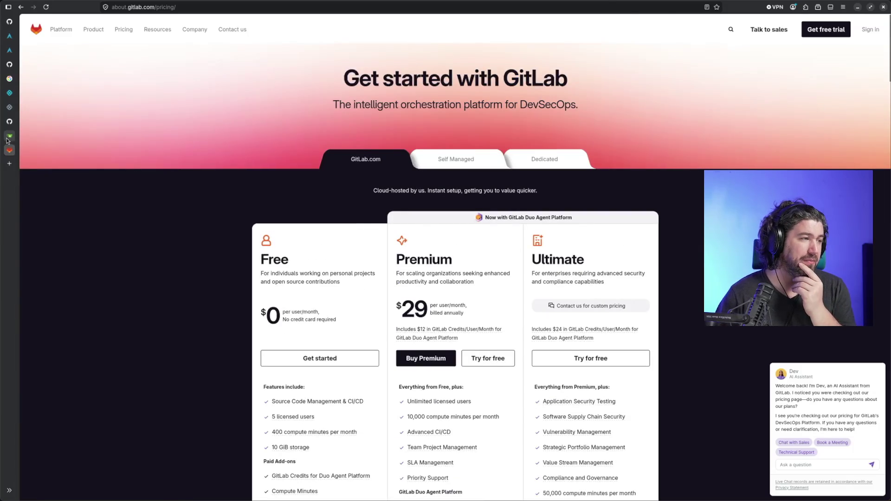
# Switch to the Gitea Official Website tab, then start a fresh new tab
pyautogui.click(9, 135)
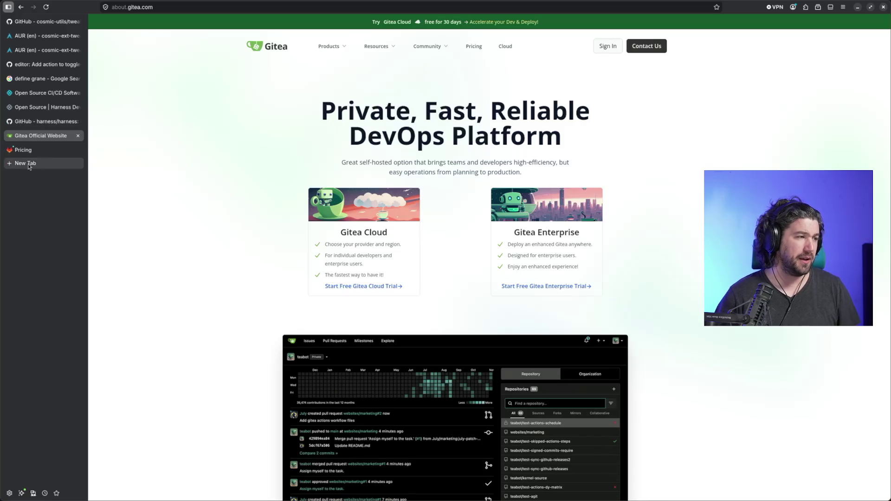
pyautogui.click(23, 150)
# Google 'gitea vs forgejo' in a new tab and open the r/selfhosted Forgejo vs Gitea vs Gogs thread
pyautogui.hotkey('ctrl', 't')
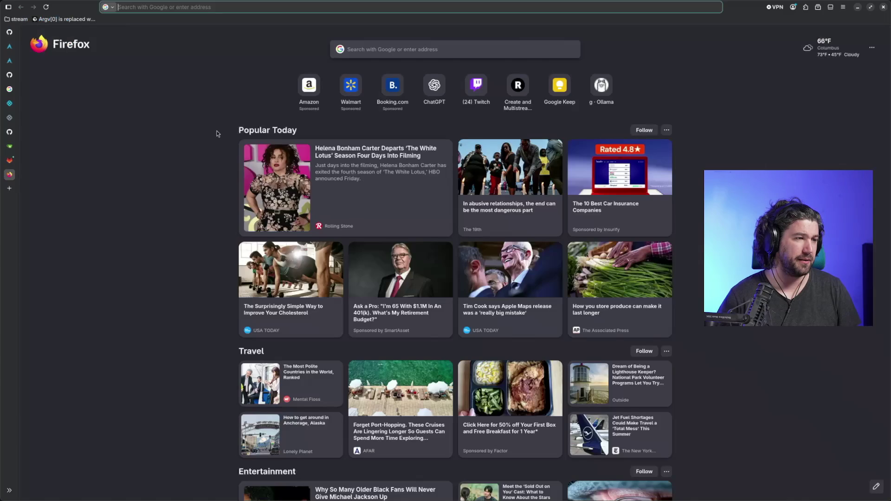
pyautogui.write('gitte')
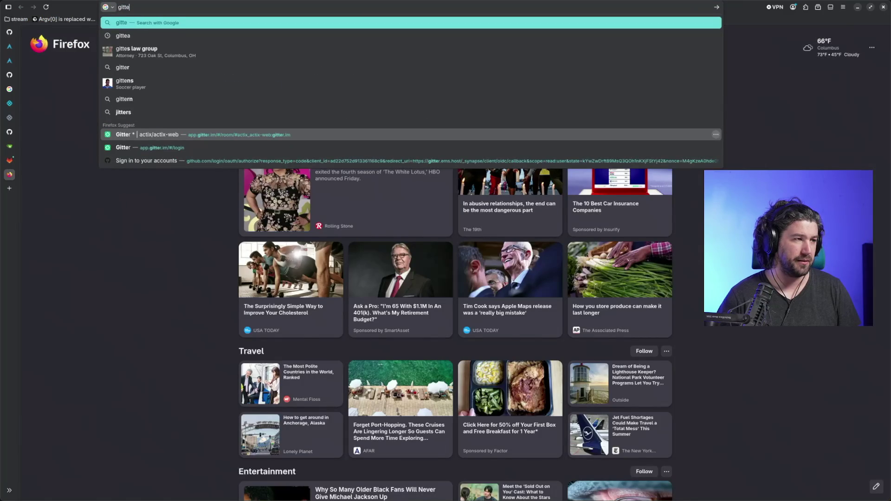
pyautogui.write('a')
pyautogui.press('Down')
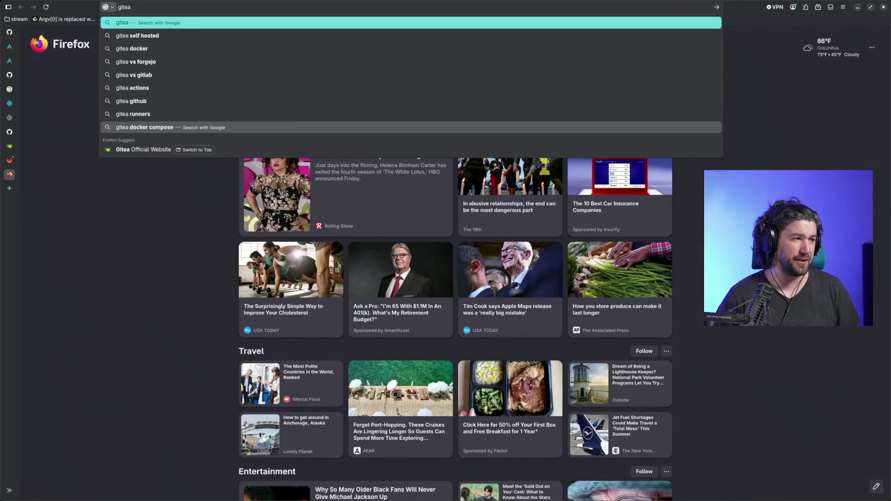
pyautogui.write('vs')
pyautogui.press('Down')
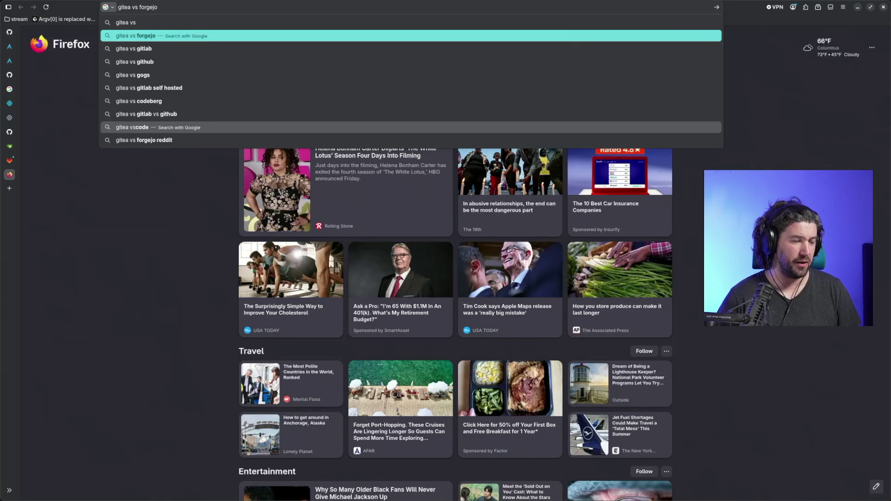
pyautogui.press('Return')
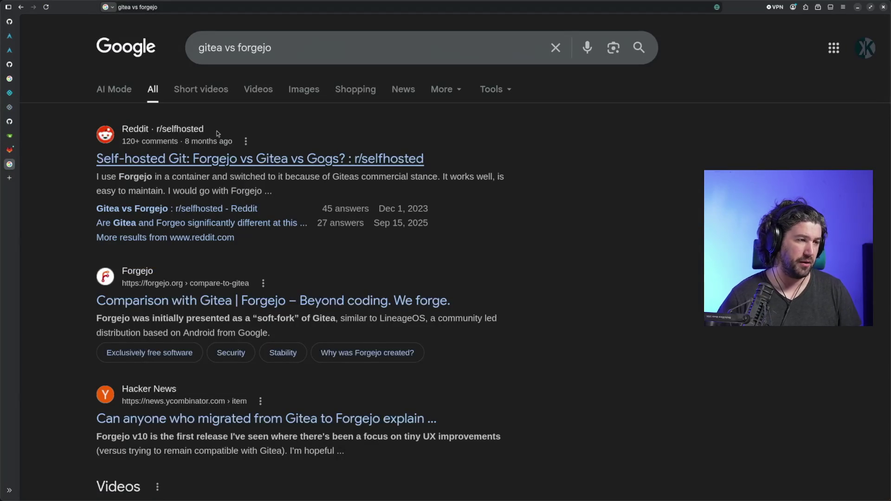
pyautogui.click(263, 160)
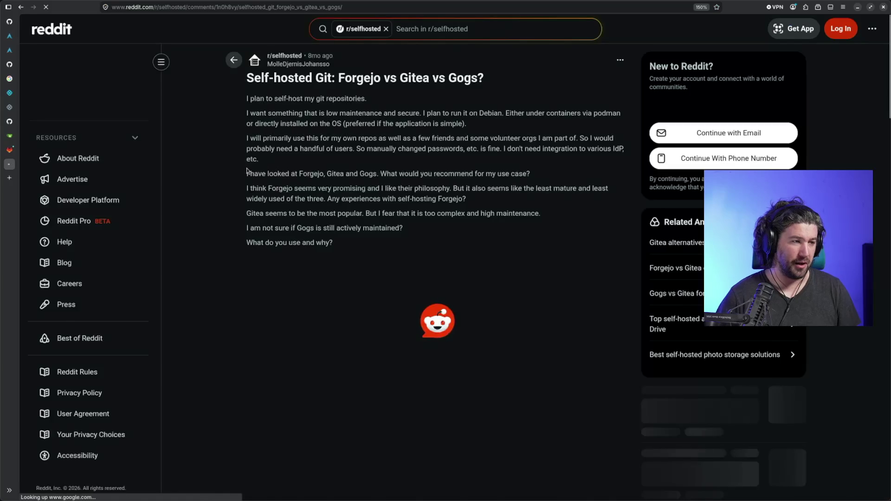
# Highlight the top reply's points on Forgejo's fork history and Gitea going commercial, then return to Gitea's site
pyautogui.scroll(-3, 311, 193)
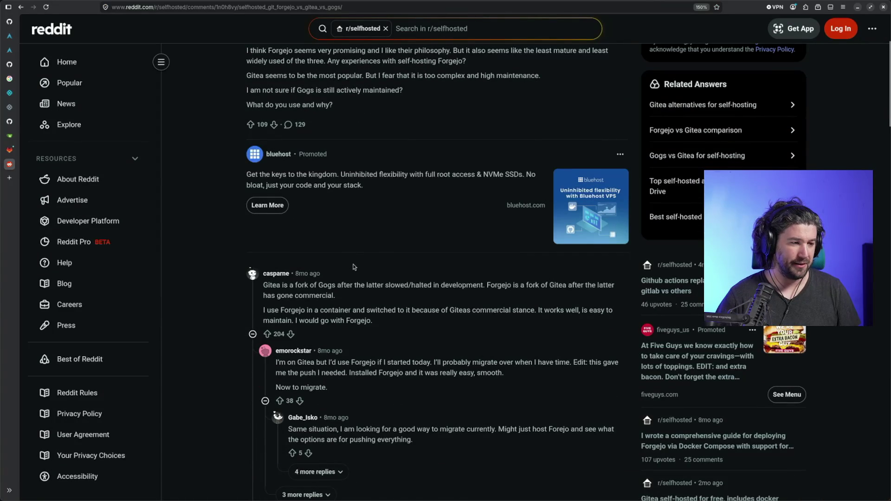
pyautogui.moveTo(284, 286); pyautogui.dragTo(430, 289)
pyautogui.moveTo(496, 285); pyautogui.dragTo(507, 287)
pyautogui.click(524, 287)
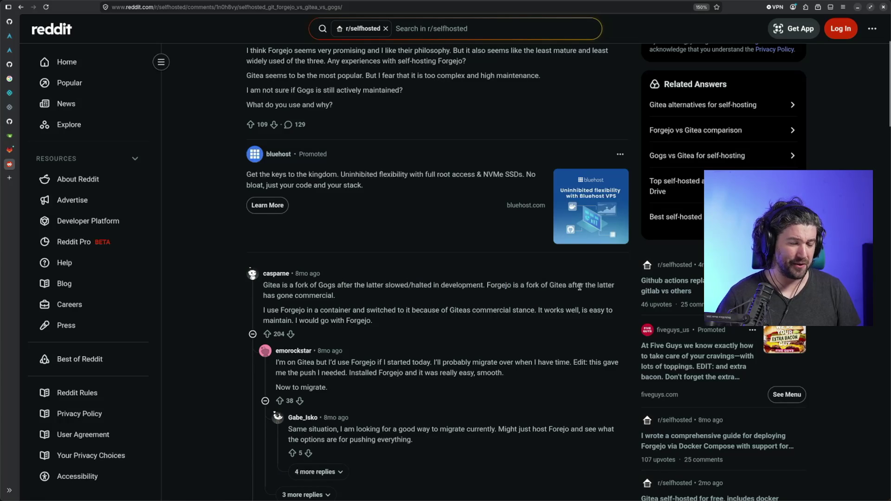
pyautogui.moveTo(299, 291); pyautogui.dragTo(338, 297)
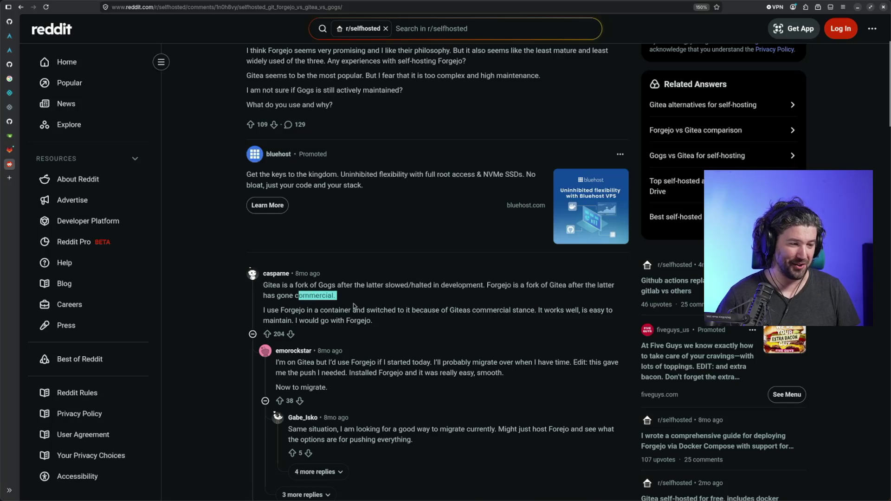
pyautogui.click(378, 324)
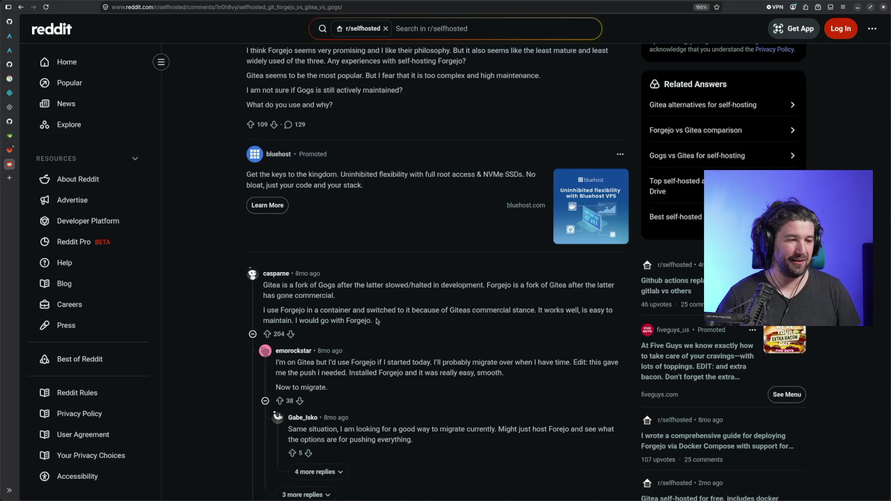
pyautogui.moveTo(377, 321); pyautogui.dragTo(267, 310)
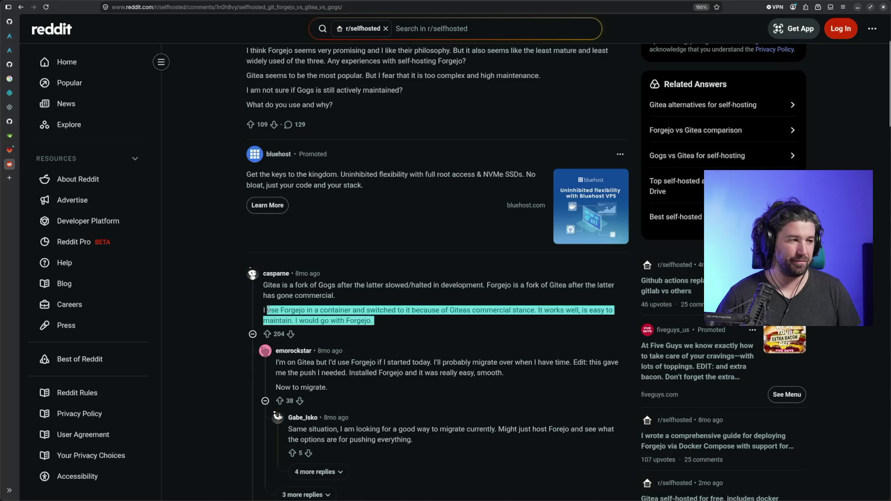
pyautogui.click(9, 136)
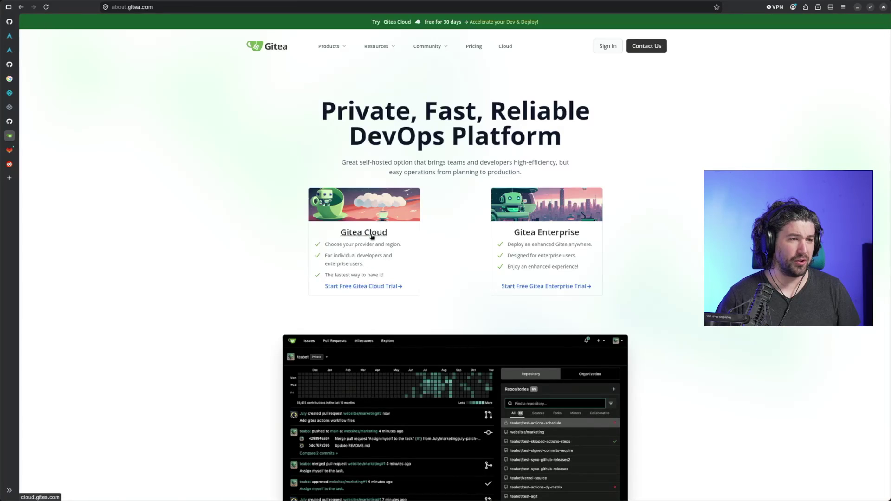
# Open Gitea's Pricing page and switch to Cloud Managed plans, highlighting the $9.5 cloud.gitea.com price
pyautogui.click(474, 46)
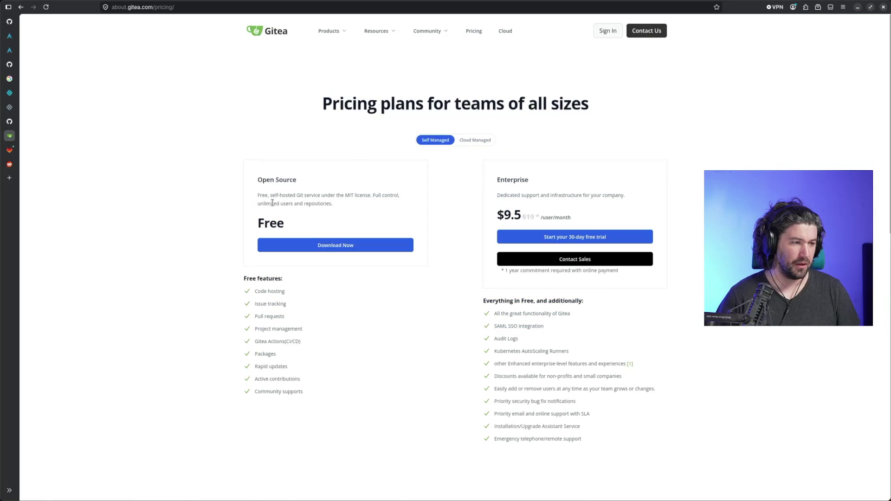
pyautogui.moveTo(265, 195); pyautogui.dragTo(341, 195)
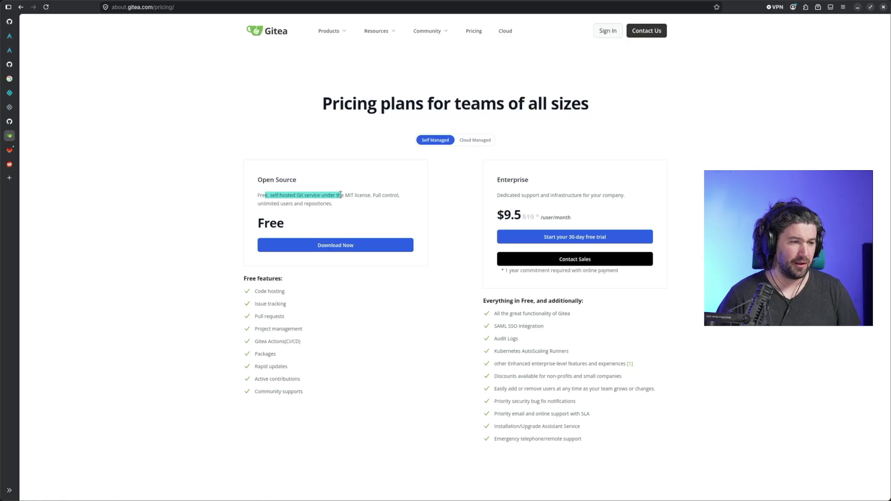
pyautogui.click(480, 144)
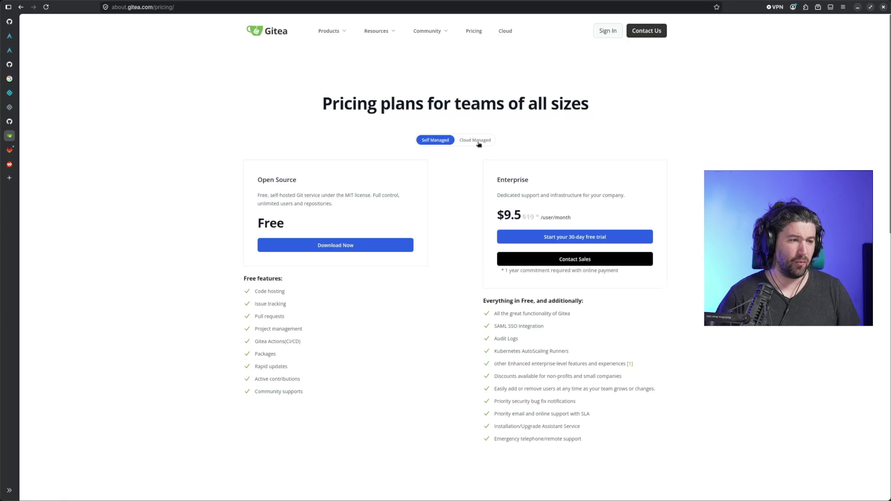
pyautogui.click(480, 144)
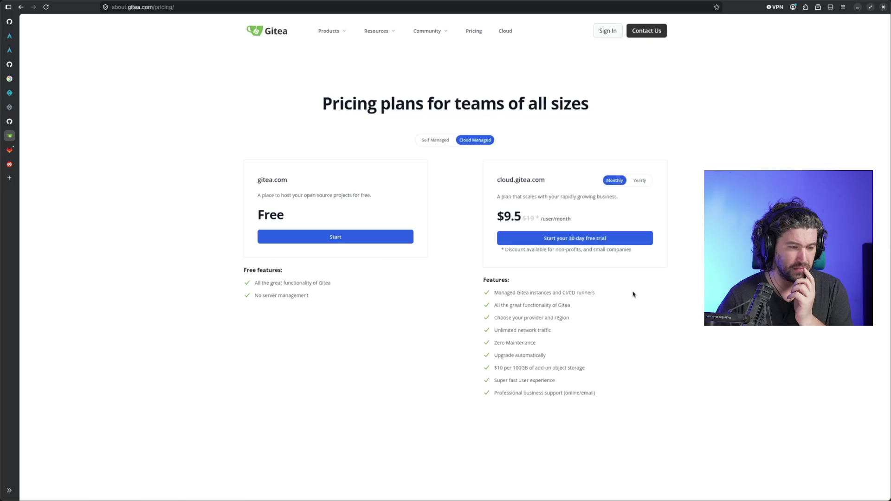
pyautogui.moveTo(503, 216); pyautogui.dragTo(511, 217)
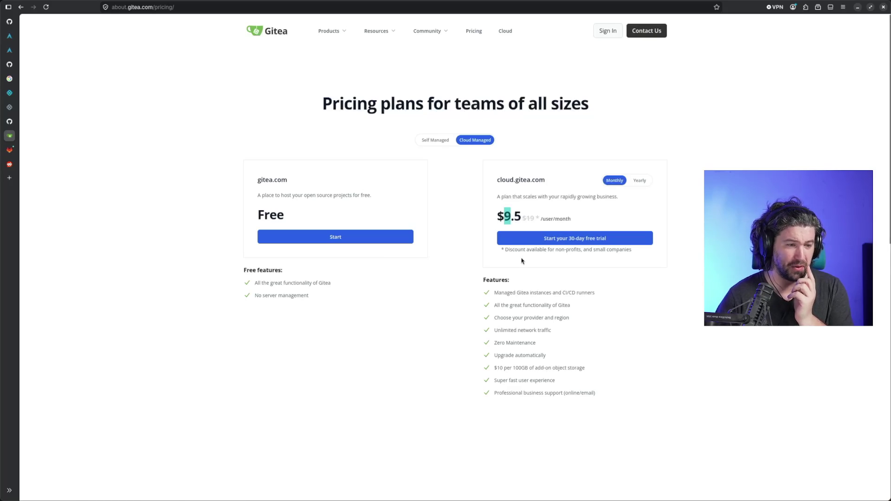
pyautogui.moveTo(505, 293)
pyautogui.mouseDown()
pyautogui.moveTo(557, 302)
pyautogui.moveTo(582, 296)
pyautogui.mouseUp()
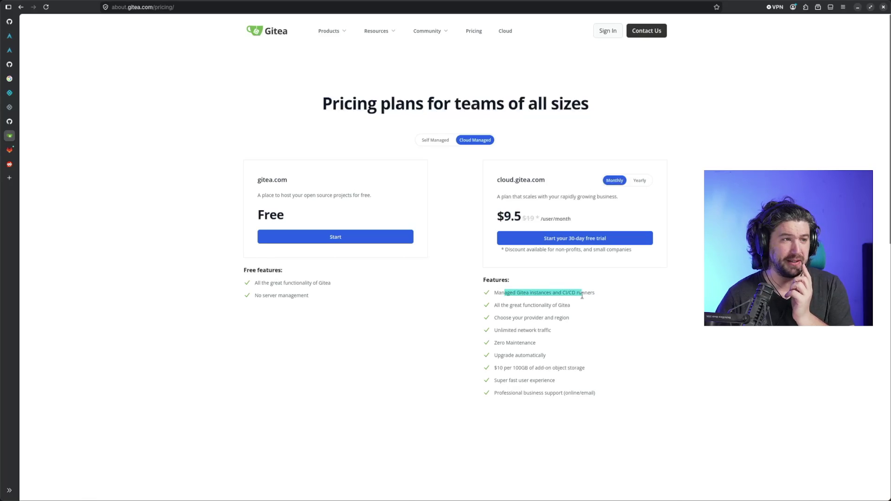
pyautogui.moveTo(327, 30)
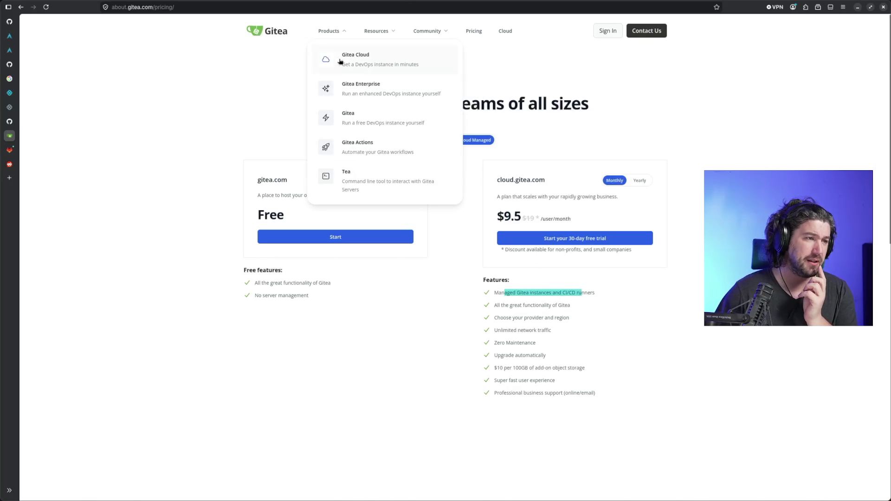
# Open the Gitea Actions runner product page and scroll through its CI/CD description
pyautogui.click(406, 155)
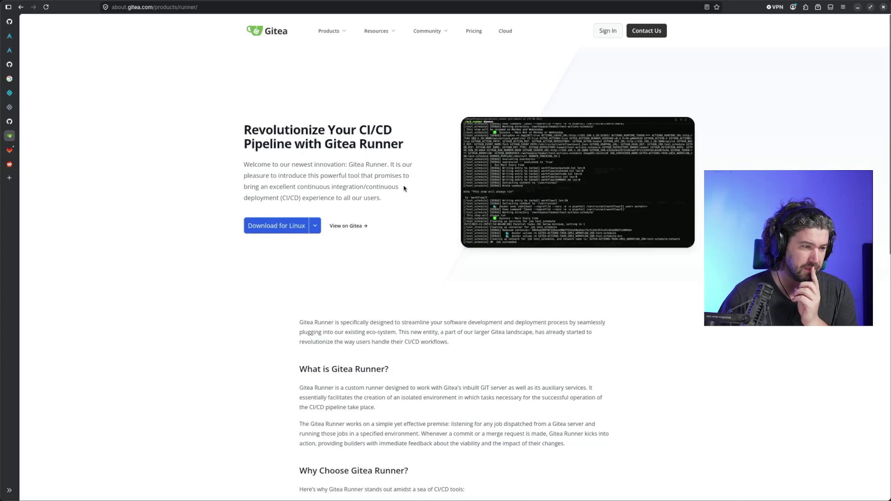
pyautogui.moveTo(248, 164); pyautogui.dragTo(338, 165)
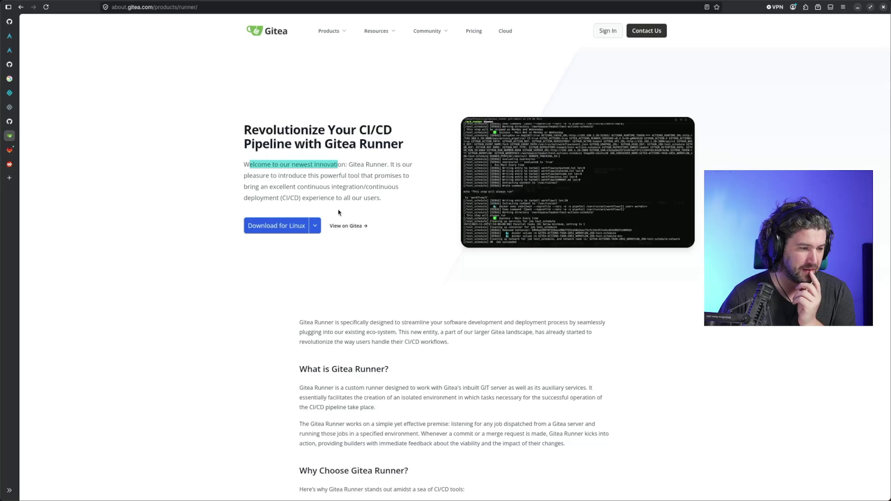
pyautogui.scroll(-3, 338, 213)
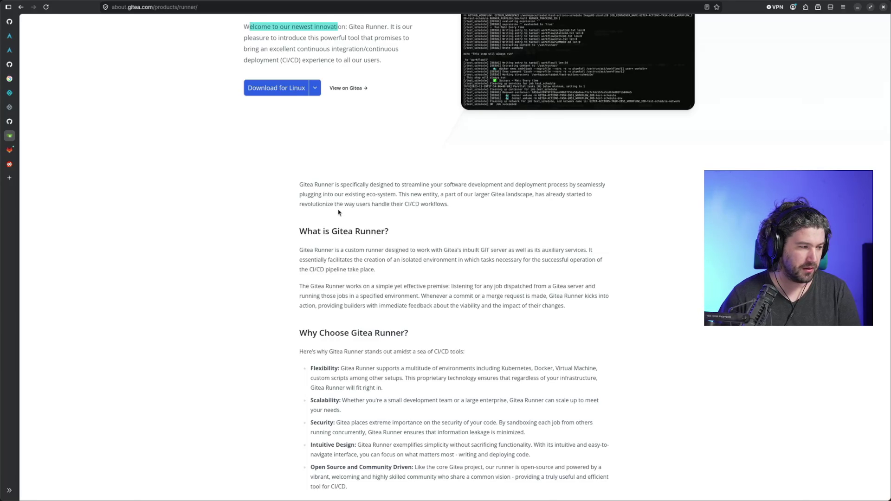
pyautogui.scroll(-6, 339, 212)
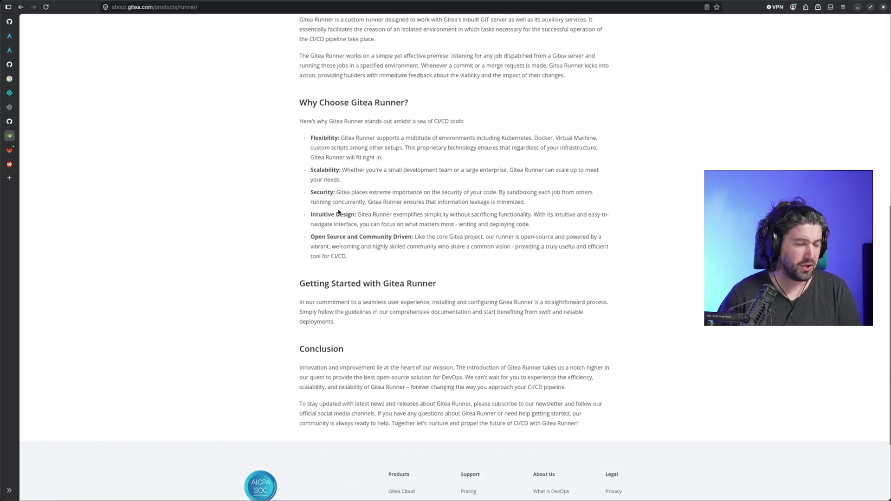
pyautogui.scroll(9, 368, 287)
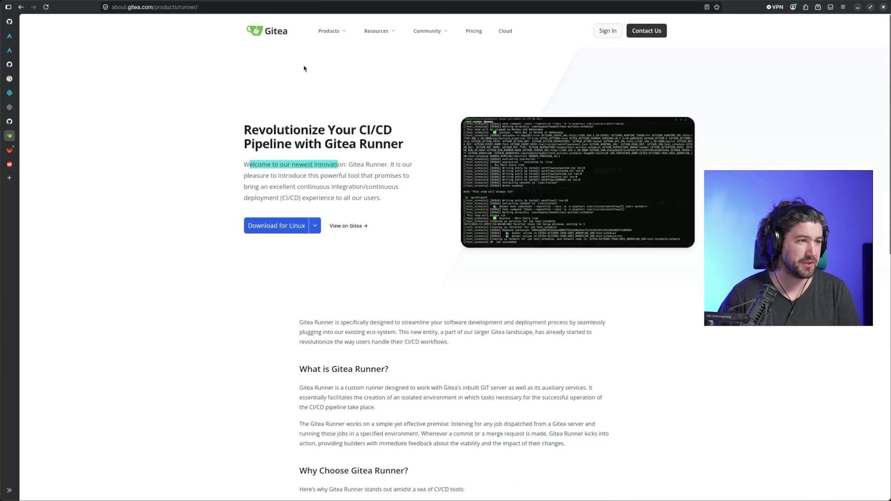
# Return to Gitea's self-managed pricing, zoom to 120%, and highlight the $9.5 Enterprise price
pyautogui.click(473, 31)
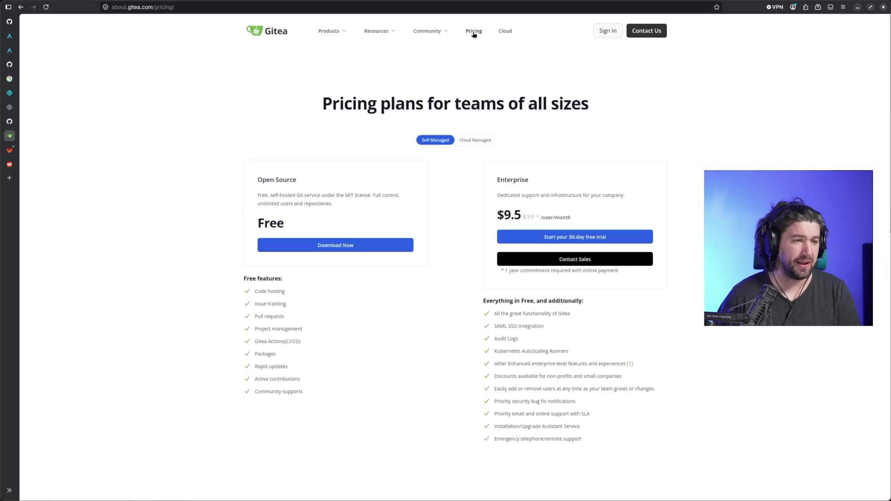
pyautogui.moveTo(548, 218); pyautogui.dragTo(579, 218)
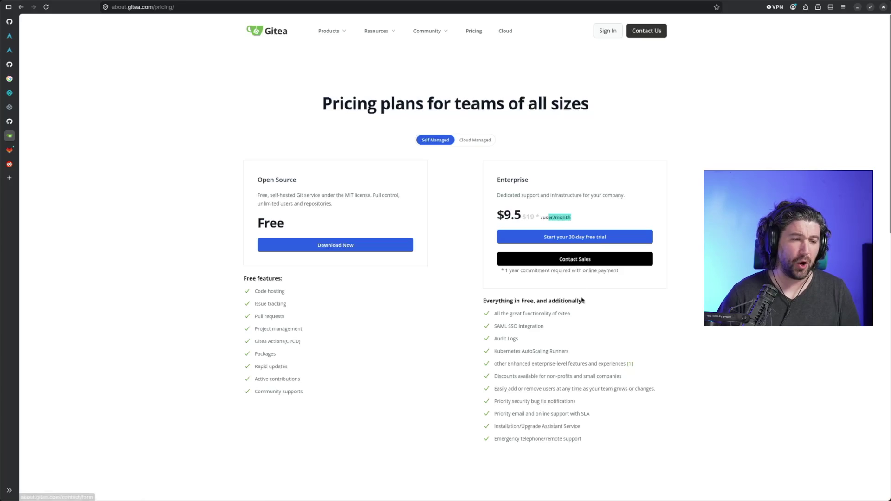
pyautogui.hotkey('ctrl', '+')
pyautogui.hotkey('ctrl', '+')
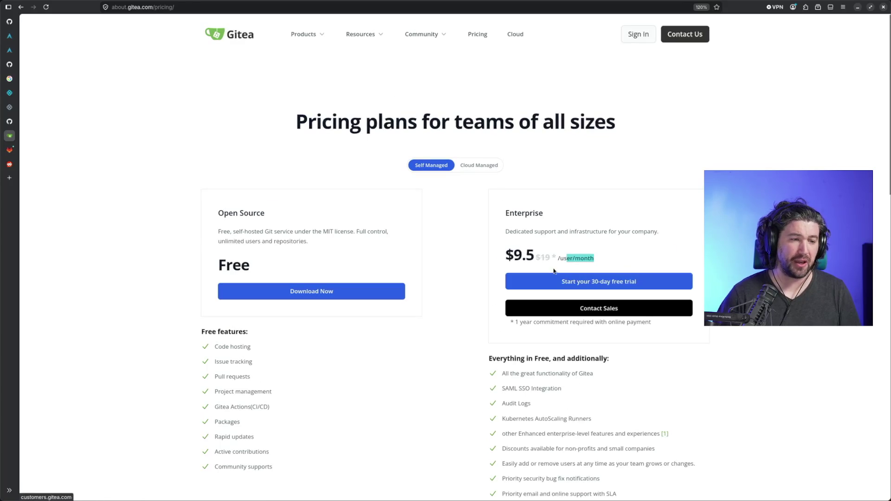
pyautogui.moveTo(515, 254); pyautogui.dragTo(534, 254)
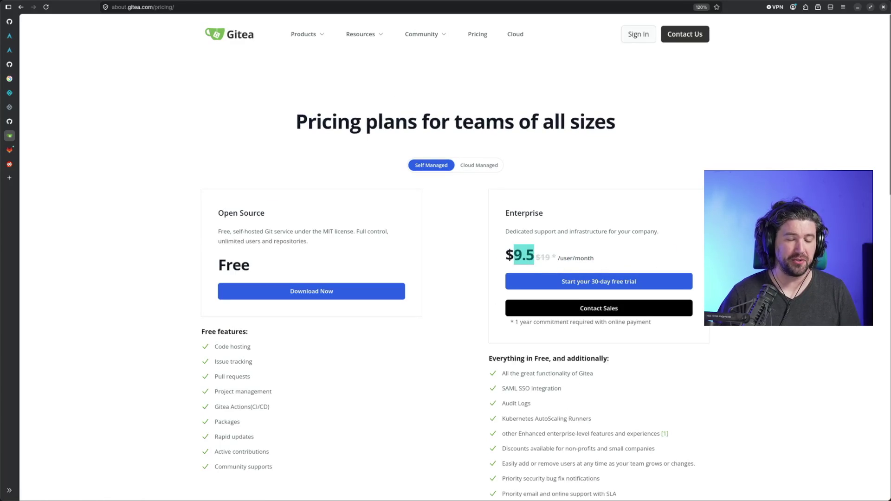
pyautogui.click(637, 262)
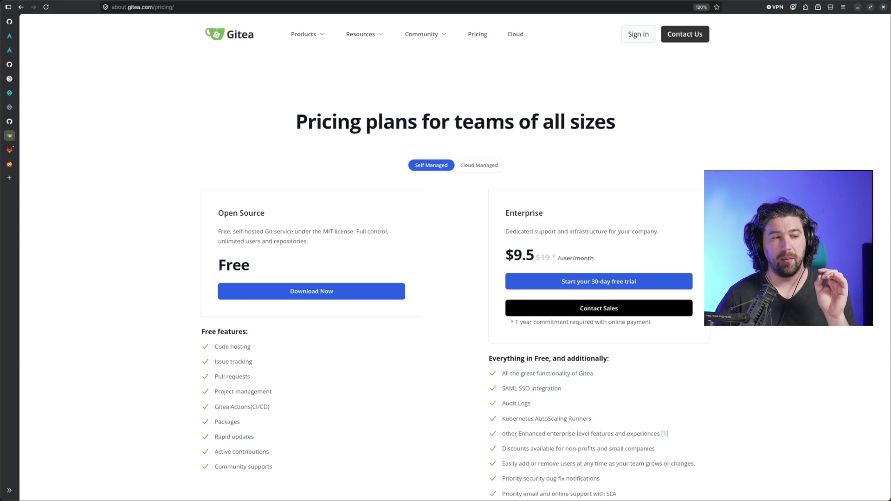
pyautogui.moveTo(514, 255); pyautogui.dragTo(535, 257)
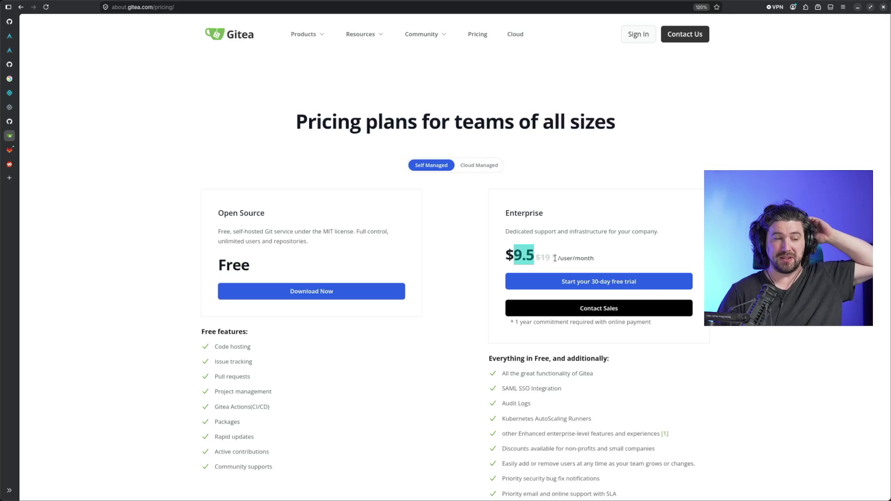
# Switch the pricing to Cloud Managed plans and highlight the per-100GB storage rate
pyautogui.click(489, 166)
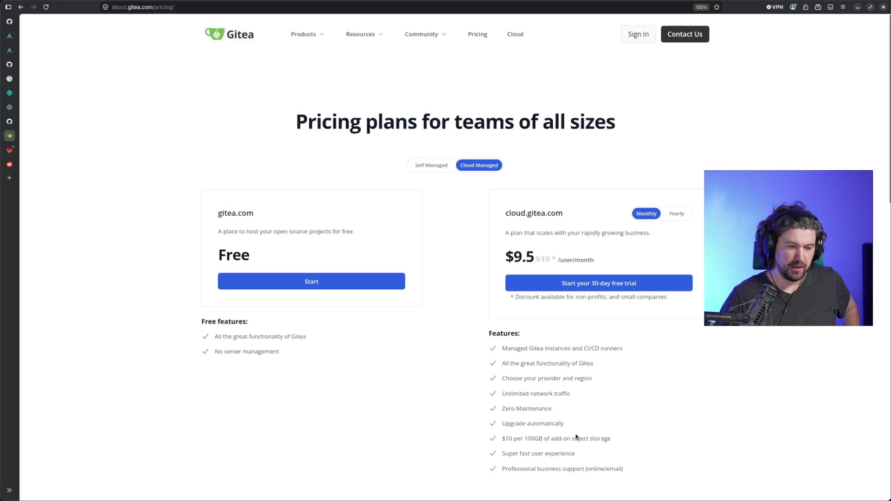
pyautogui.moveTo(514, 439); pyautogui.dragTo(547, 441)
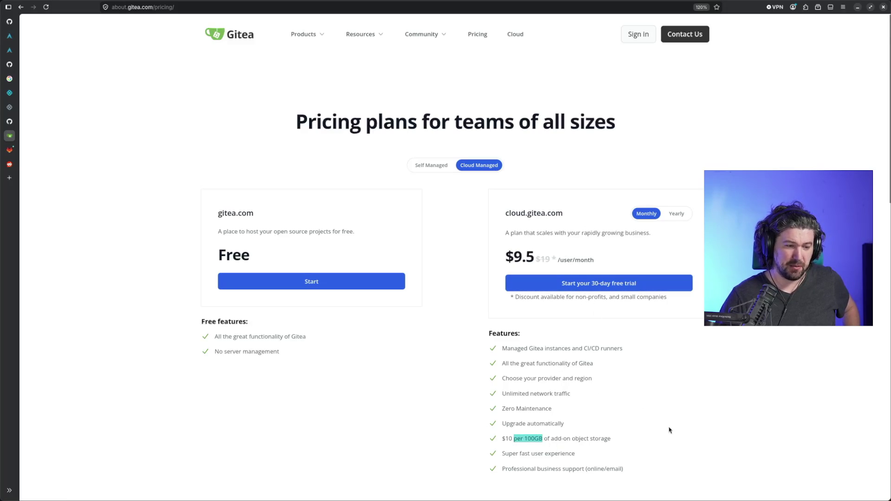
pyautogui.scroll(-2, 670, 429)
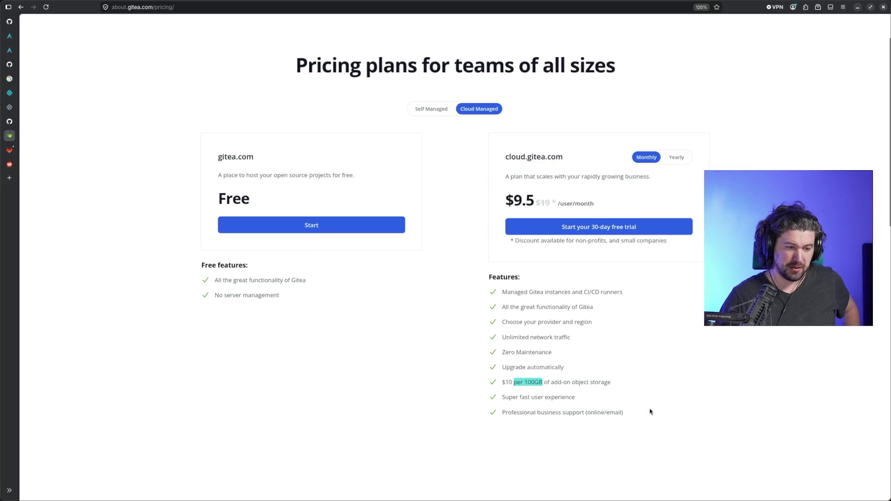
pyautogui.scroll(-2, 527, 336)
pyautogui.scroll(-5, 577, 376)
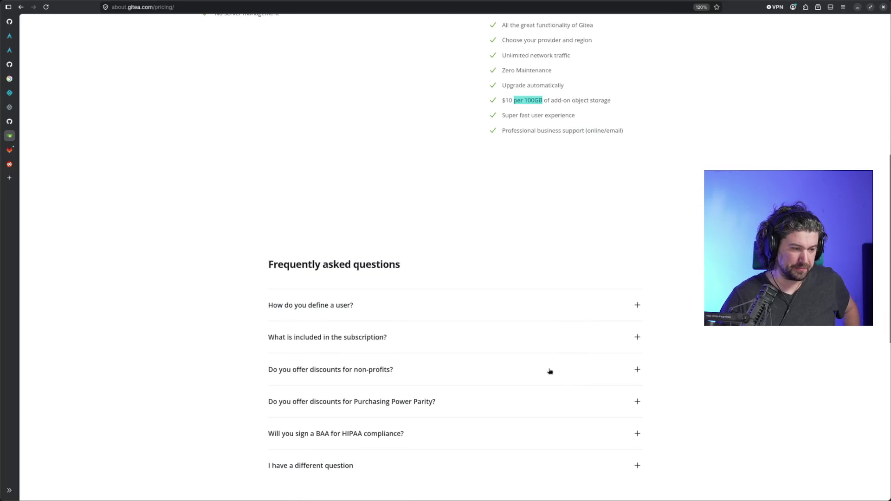
# Expand the FAQ 'How do you define a user?' and switch cloud billing to yearly ($95 per user)
pyautogui.click(439, 309)
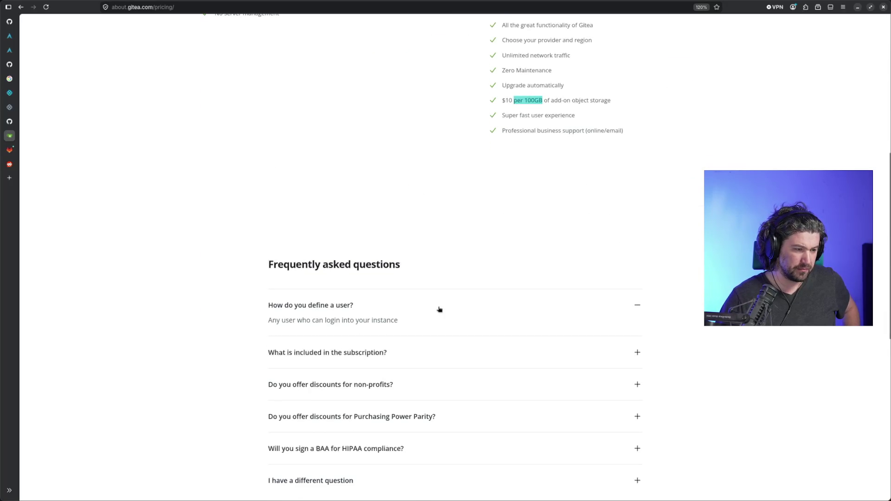
pyautogui.moveTo(280, 320); pyautogui.dragTo(379, 323)
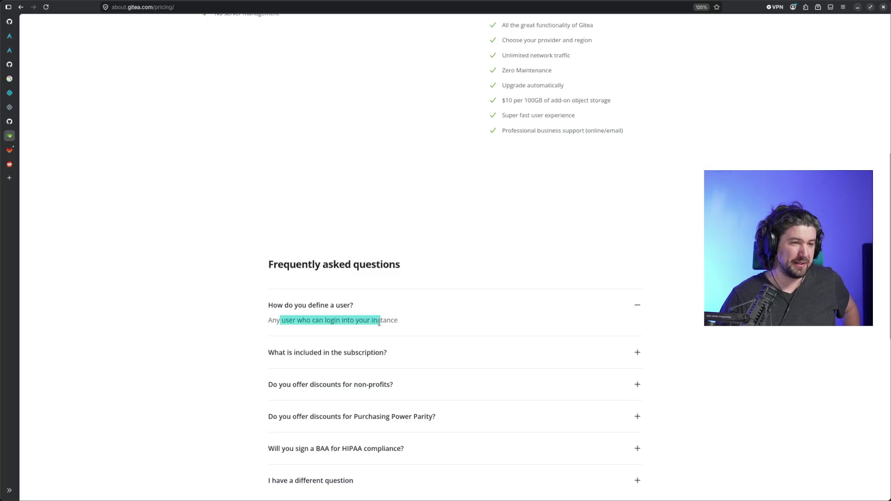
pyautogui.scroll(5, 545, 402)
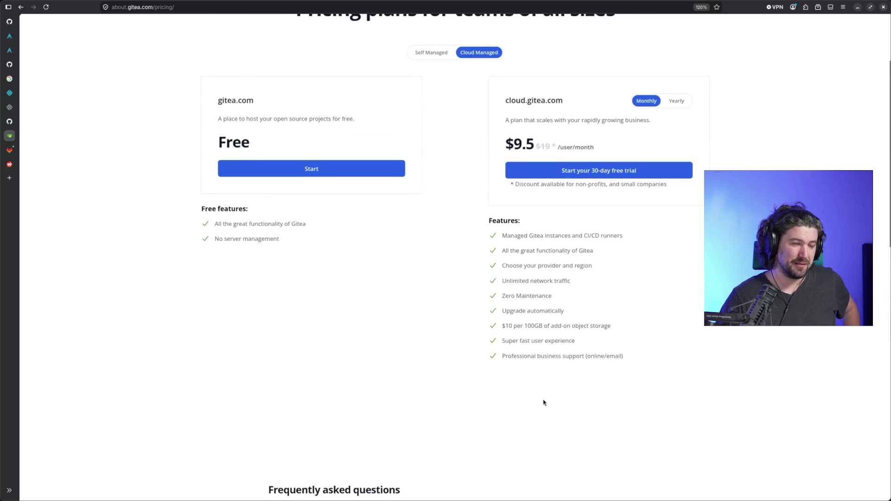
pyautogui.scroll(1, 541, 403)
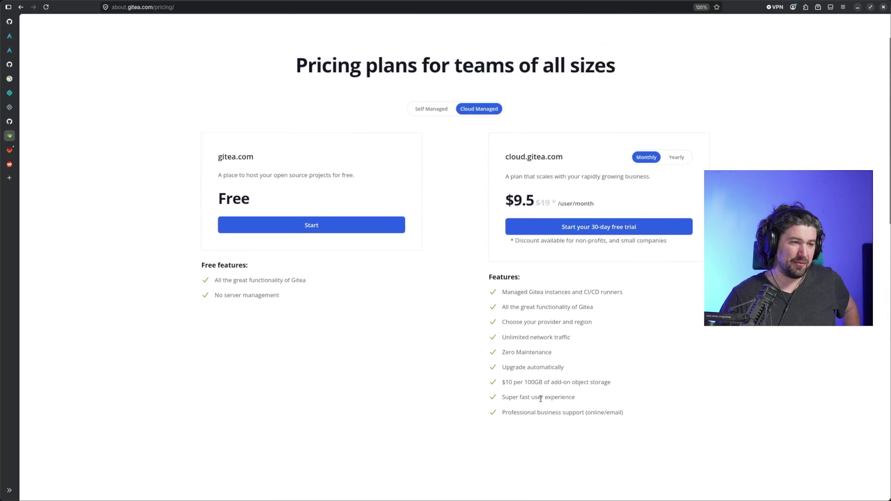
pyautogui.scroll(-4, 541, 398)
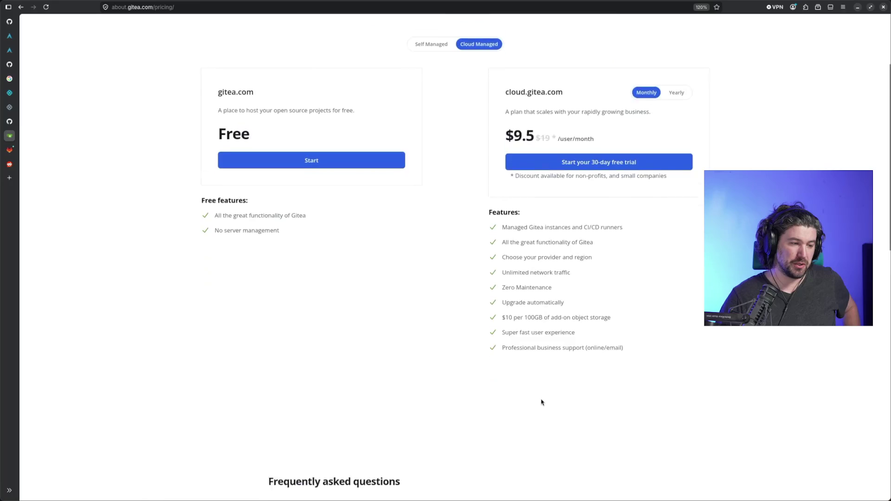
pyautogui.scroll(-1, 542, 403)
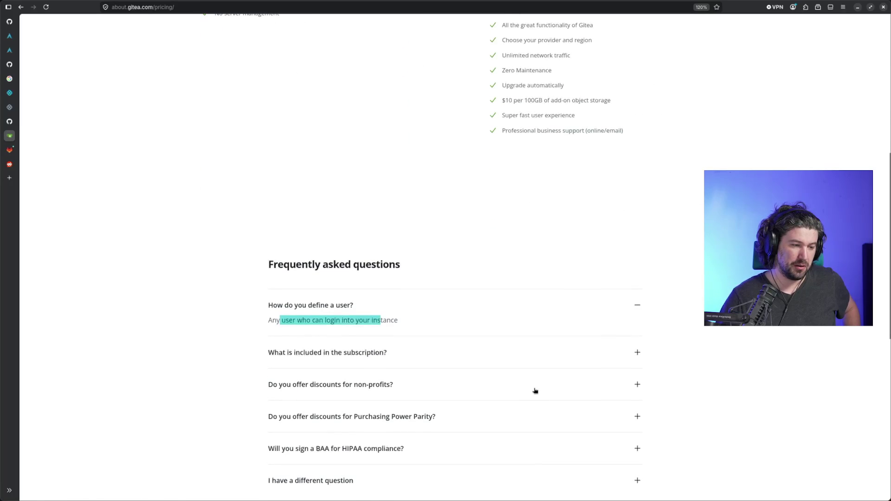
pyautogui.scroll(-1, 536, 391)
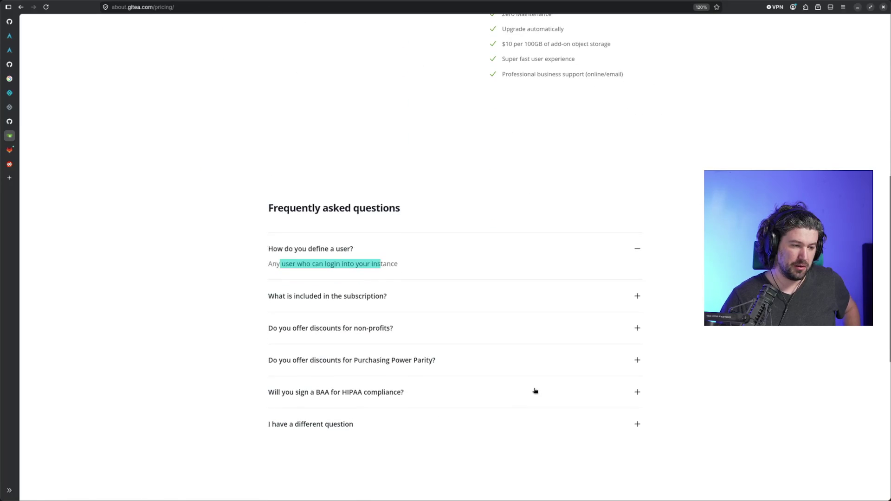
pyautogui.scroll(-4, 536, 391)
pyautogui.scroll(-2, 534, 393)
pyautogui.scroll(15, 534, 393)
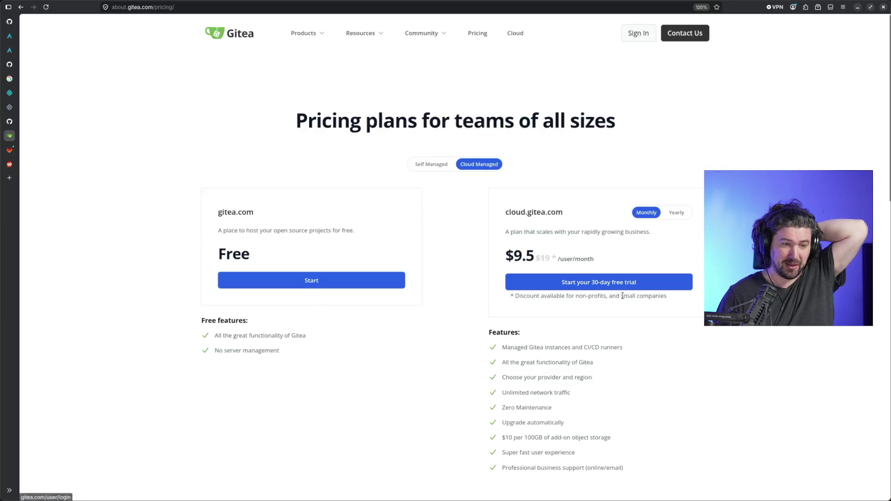
pyautogui.click(681, 213)
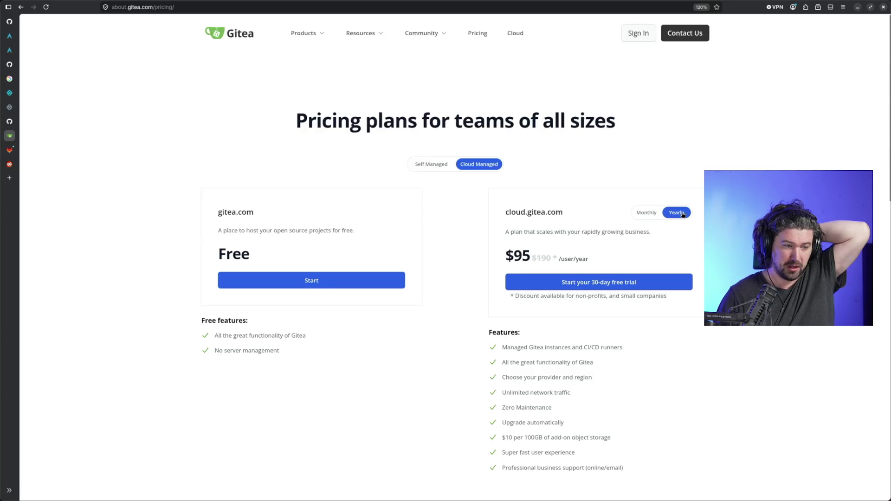
# Set billing back to Monthly and show the Self Managed Open Source and Enterprise plans
pyautogui.click(647, 215)
pyautogui.click(428, 166)
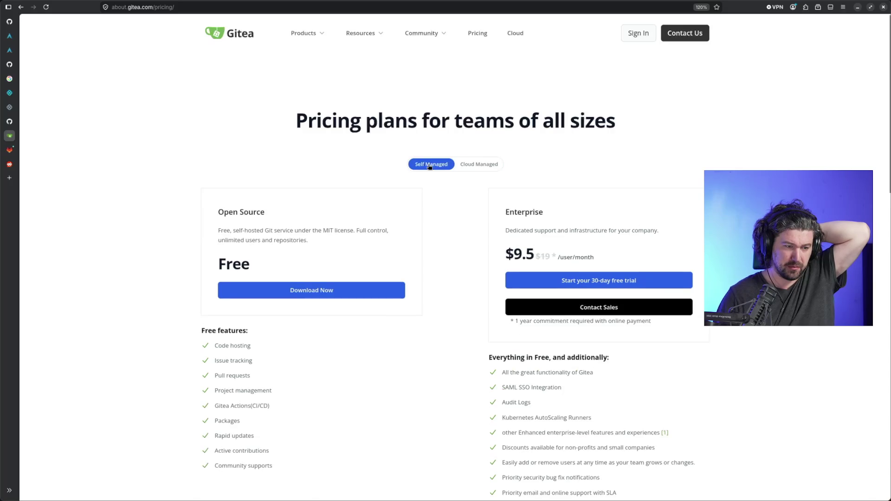
pyautogui.click(470, 166)
pyautogui.click(440, 166)
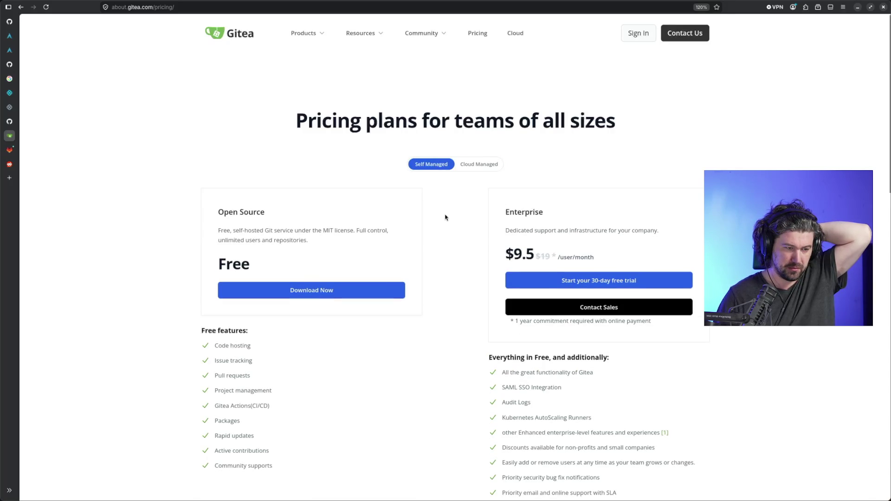
pyautogui.scroll(-10, 445, 219)
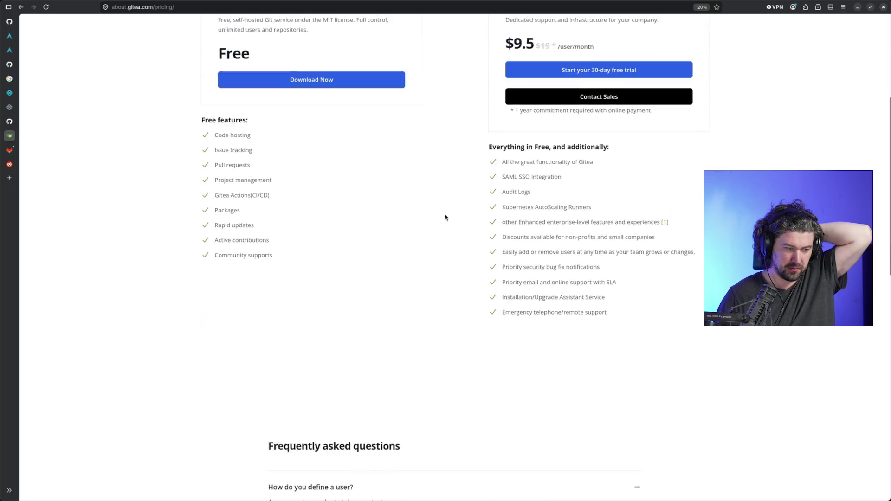
pyautogui.scroll(-7, 431, 312)
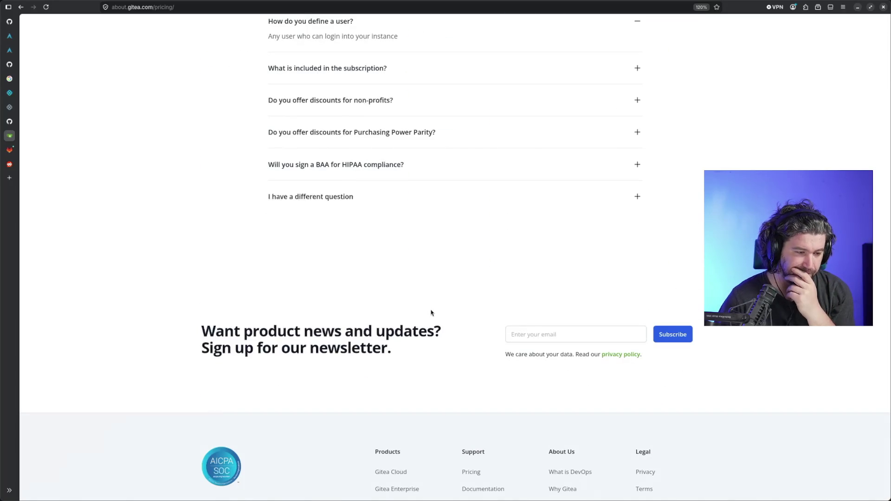
pyautogui.scroll(15, 431, 312)
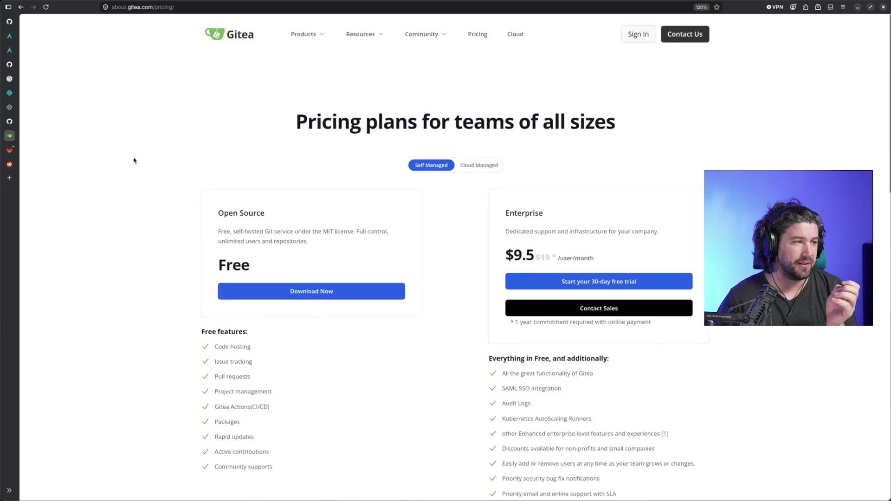
# Review GitLab pricing and the harness/harness GitHub files and README, then return to Gitea pricing
pyautogui.click(10, 150)
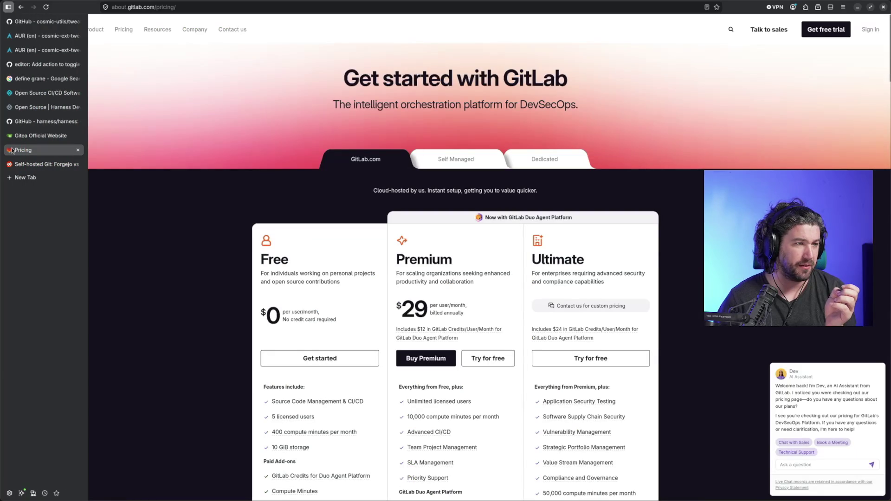
pyautogui.click(19, 137)
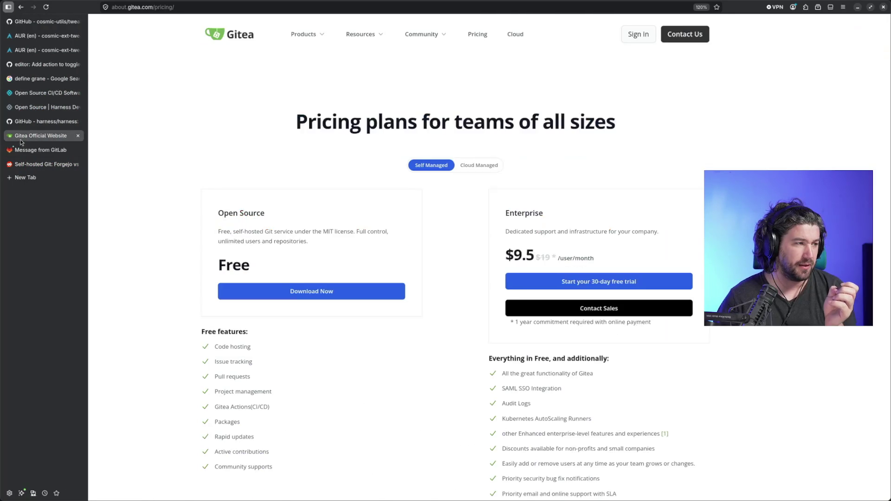
pyautogui.click(29, 120)
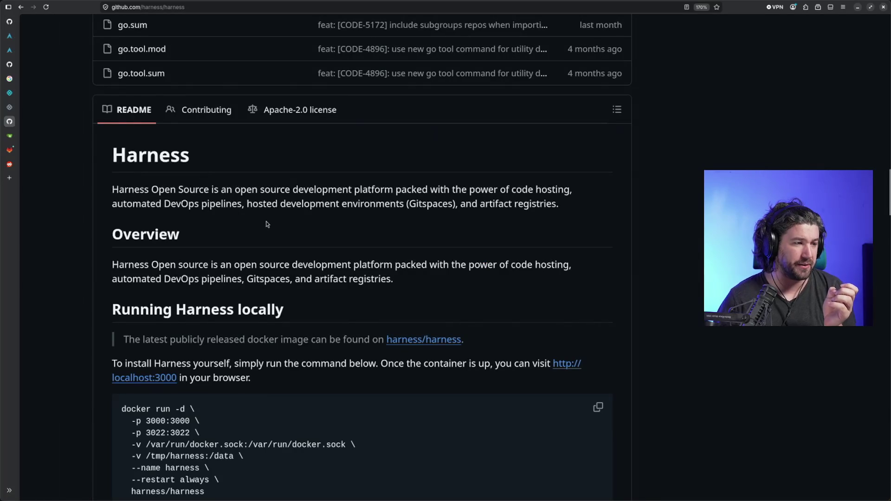
pyautogui.scroll(20, 266, 224)
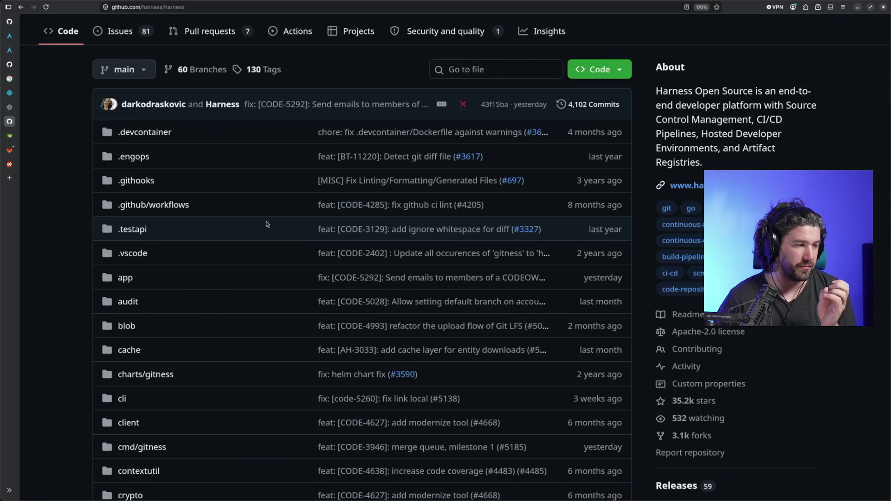
pyautogui.scroll(-15, 266, 225)
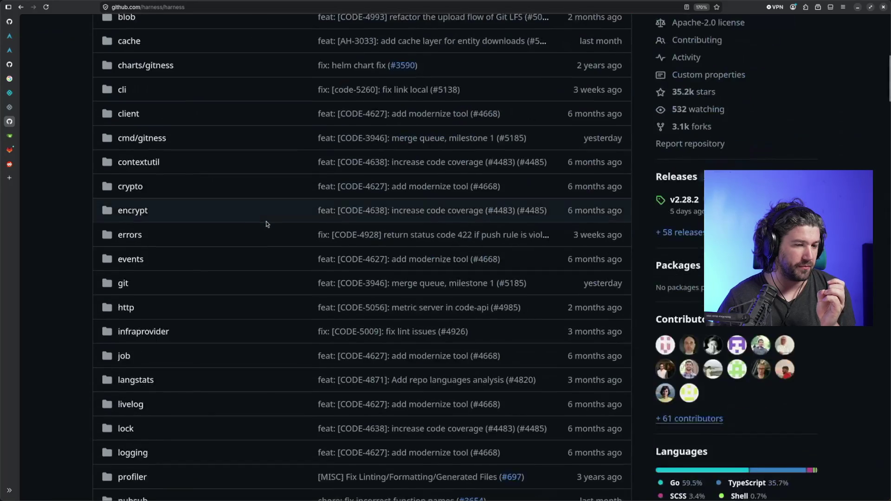
pyautogui.scroll(-5, 266, 225)
pyautogui.scroll(-5, 266, 224)
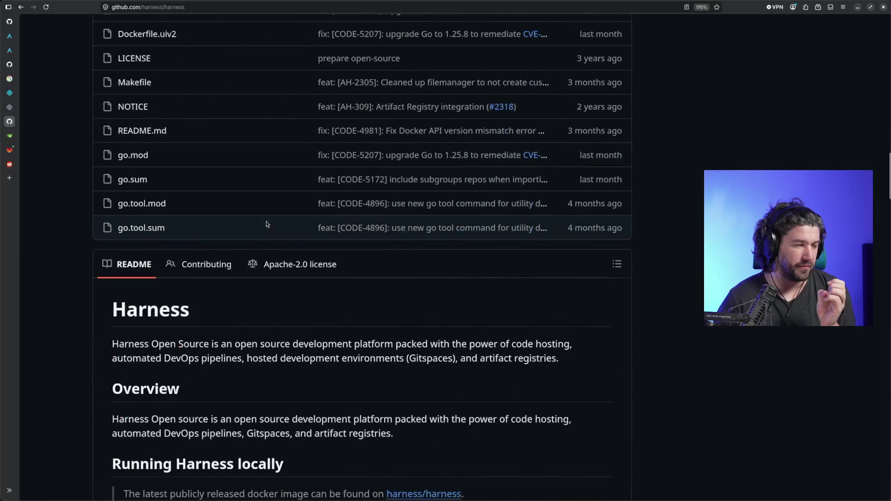
pyautogui.click(12, 136)
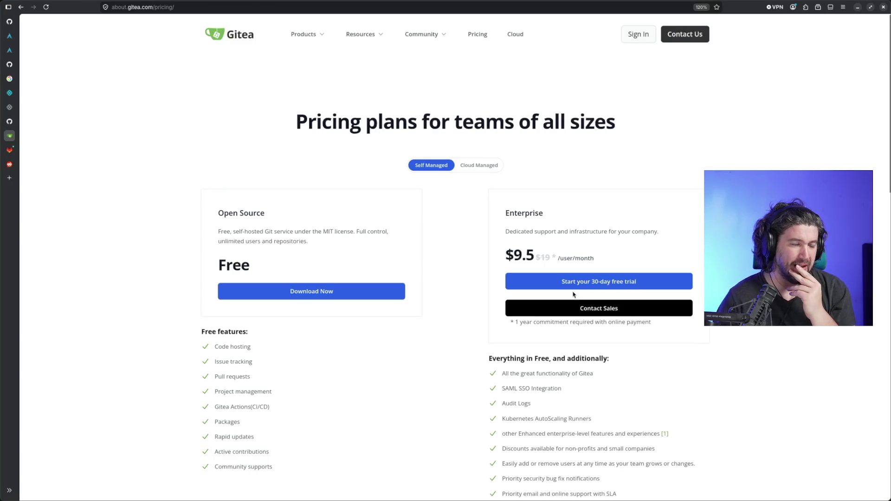
# Show Gitea's cloud-managed plans again: free gitea.com and cloud.gitea.com at $9.5 per user/month
pyautogui.click(475, 172)
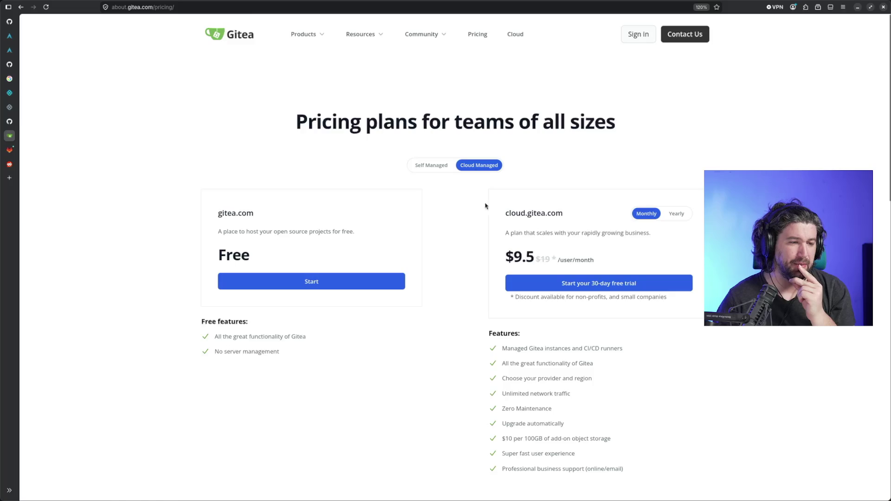
pyautogui.scroll(-5, 478, 186)
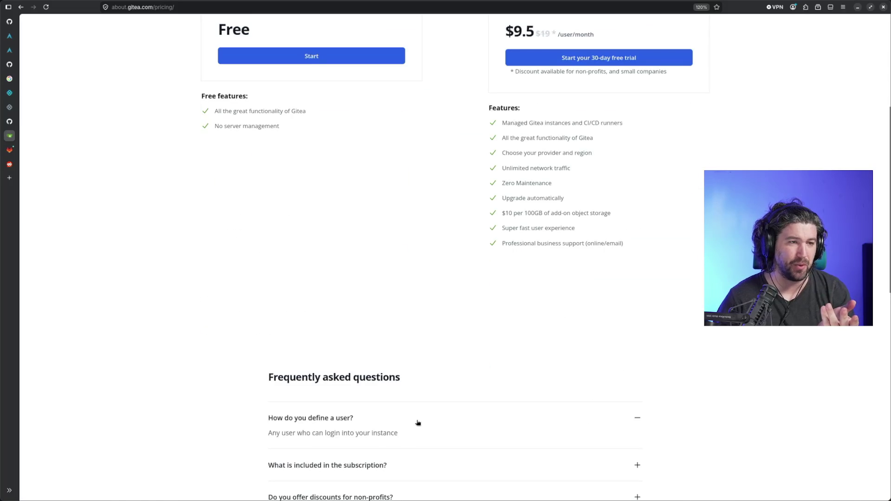
pyautogui.scroll(5, 417, 421)
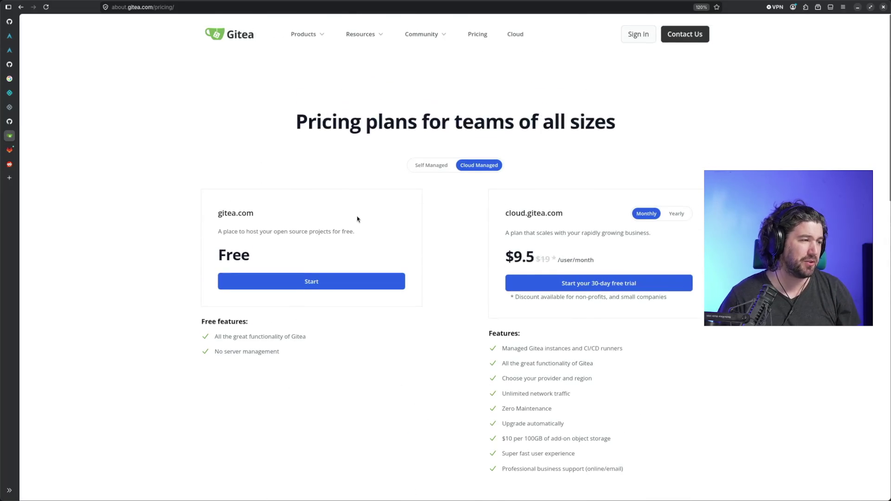
pyautogui.hotkey('ctrl', 't')
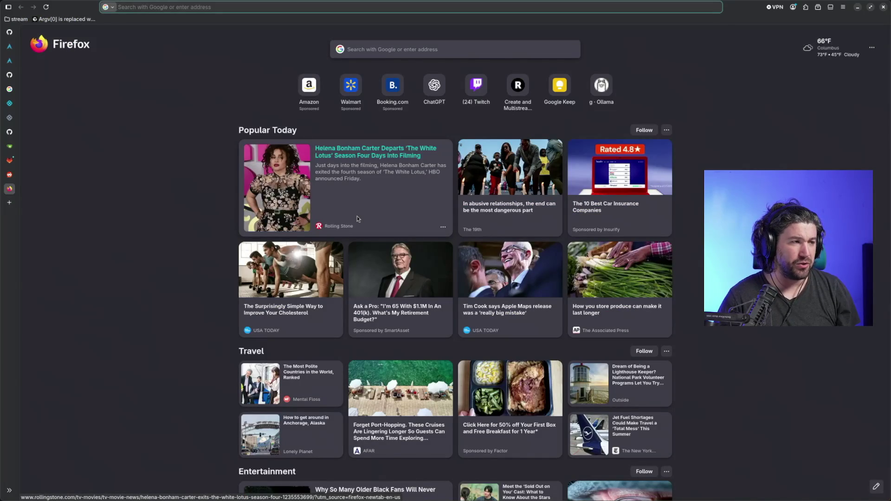
# Google 'do opensource repos count as users in gitea', expand the AI Overview, then return to Gitea pricing
pyautogui.write('do opensource')
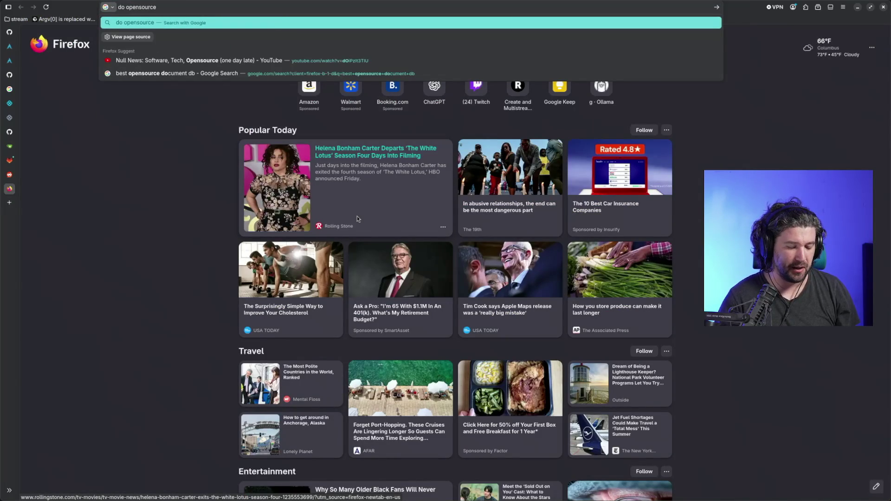
pyautogui.write(' repos co')
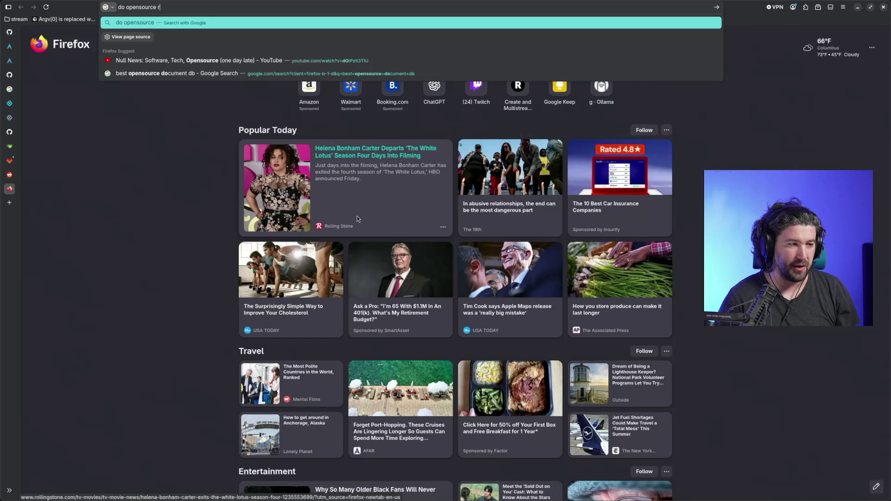
pyautogui.write('unt as u')
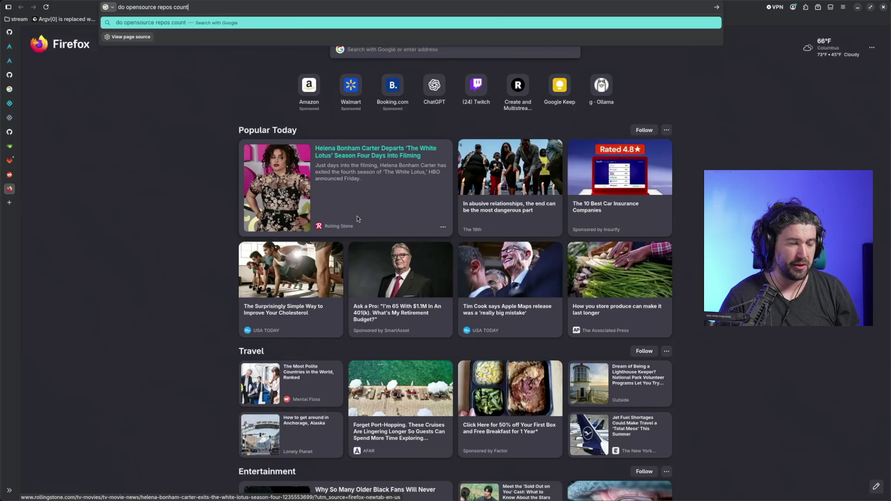
pyautogui.write('sers in git')
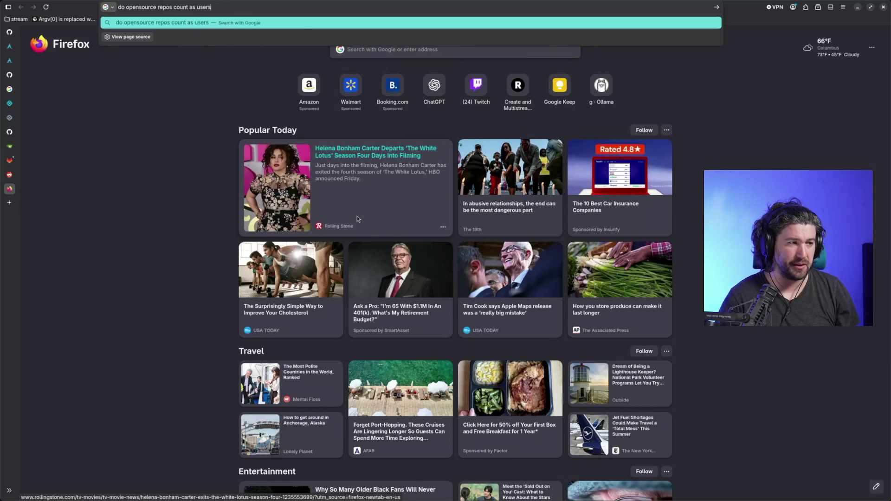
pyautogui.write('ea')
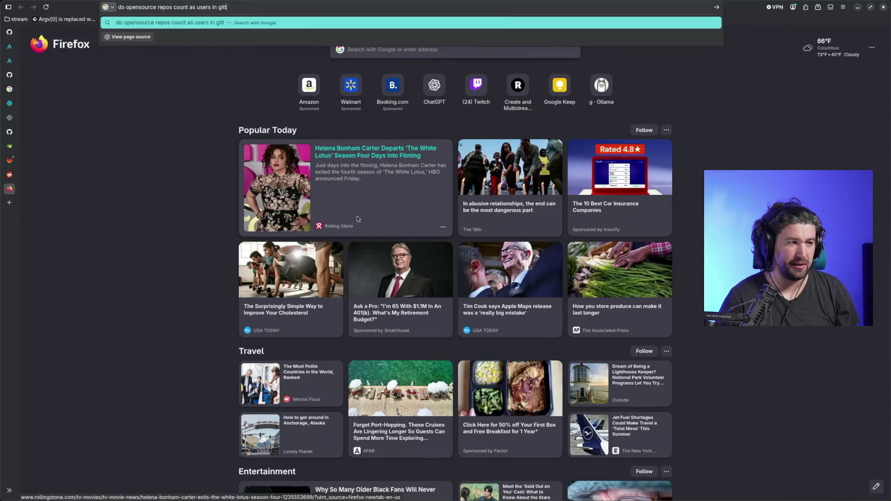
pyautogui.press('Return')
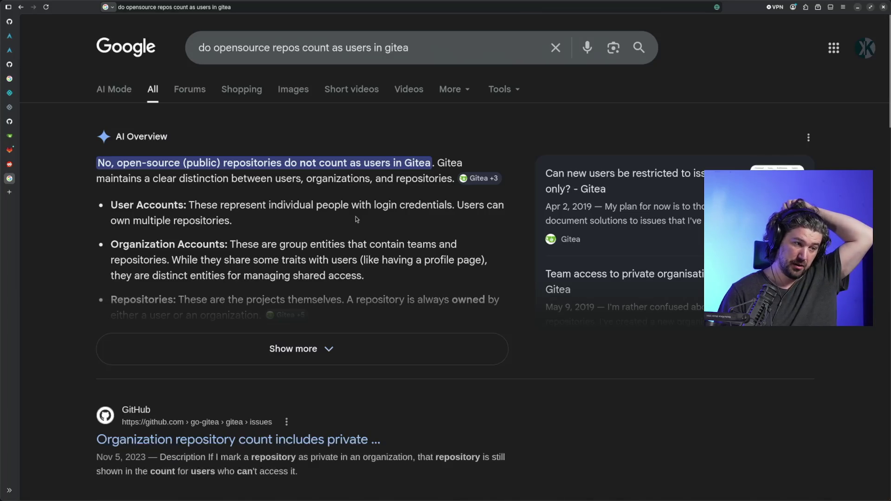
pyautogui.click(306, 358)
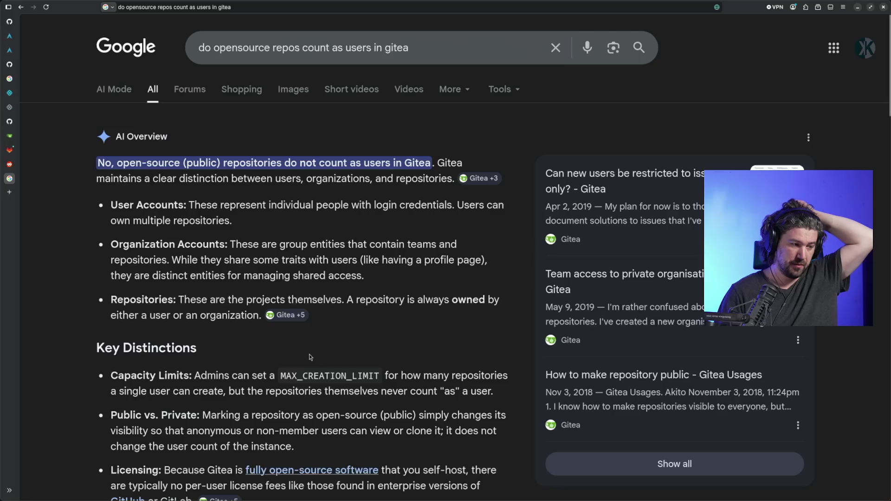
pyautogui.scroll(-2, 308, 355)
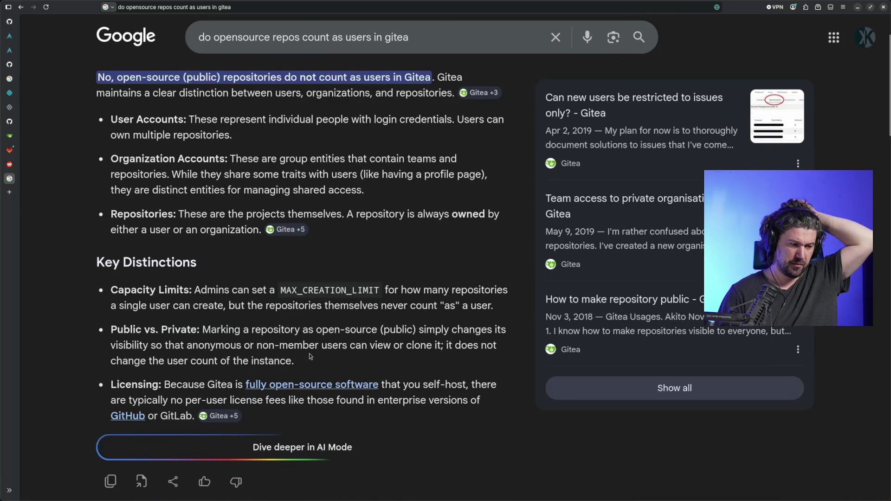
pyautogui.scroll(-2, 309, 353)
pyautogui.scroll(-4, 310, 355)
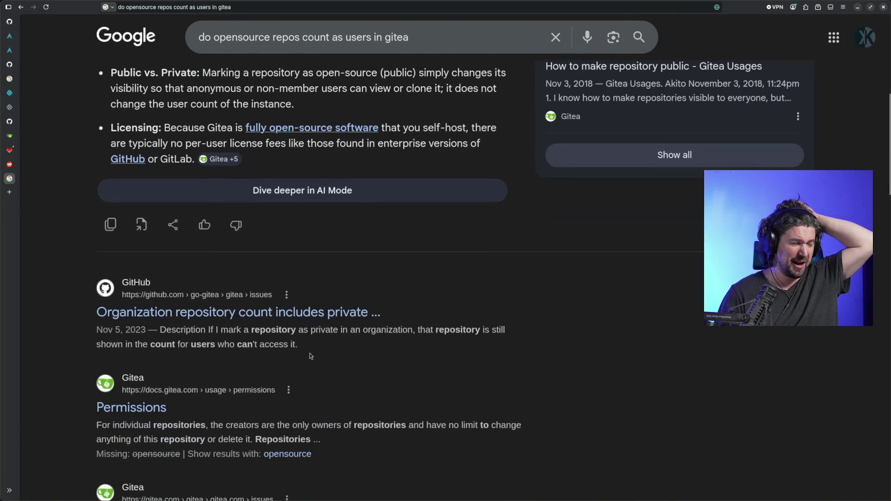
pyautogui.click(10, 135)
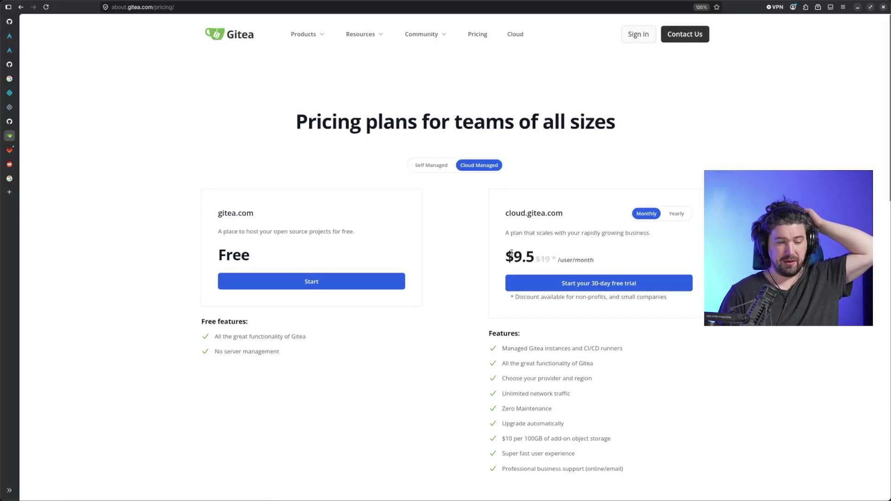
# Review the $9.5 cloud plan price, then bring up Gitea's Products dropdown in the top navigation
pyautogui.moveTo(517, 254); pyautogui.dragTo(532, 257)
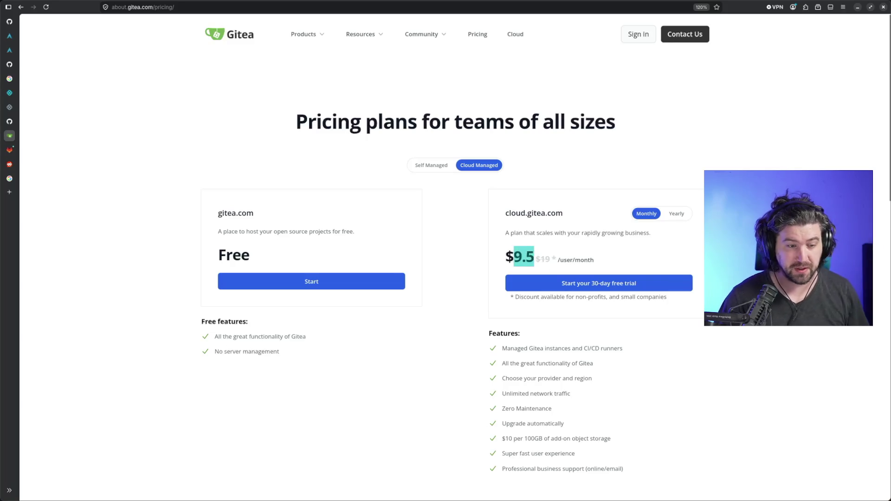
pyautogui.click(532, 256)
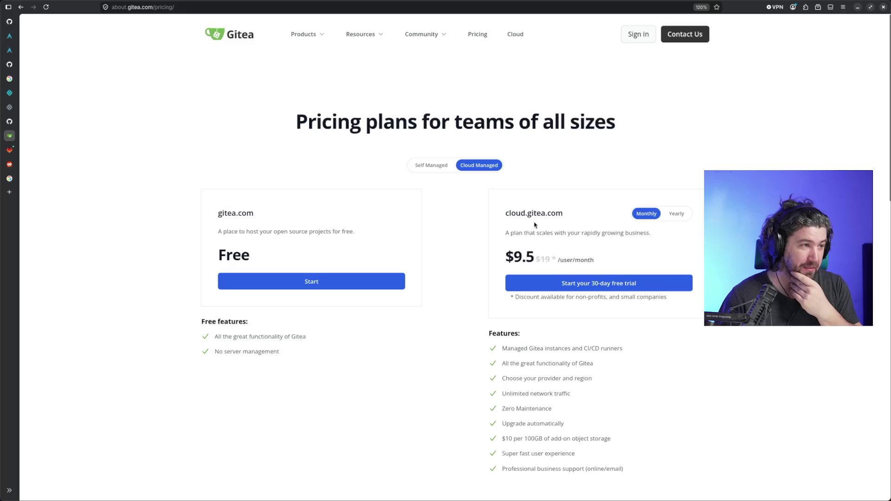
pyautogui.scroll(-1, 537, 228)
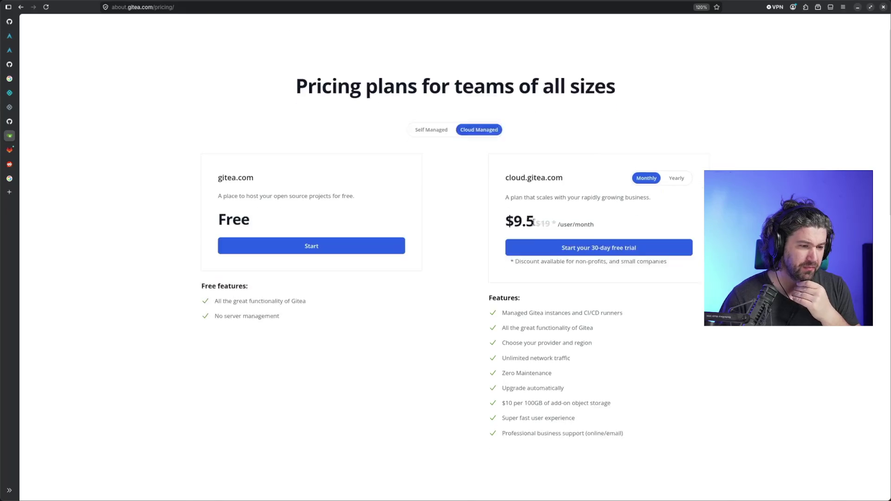
pyautogui.scroll(1, 546, 252)
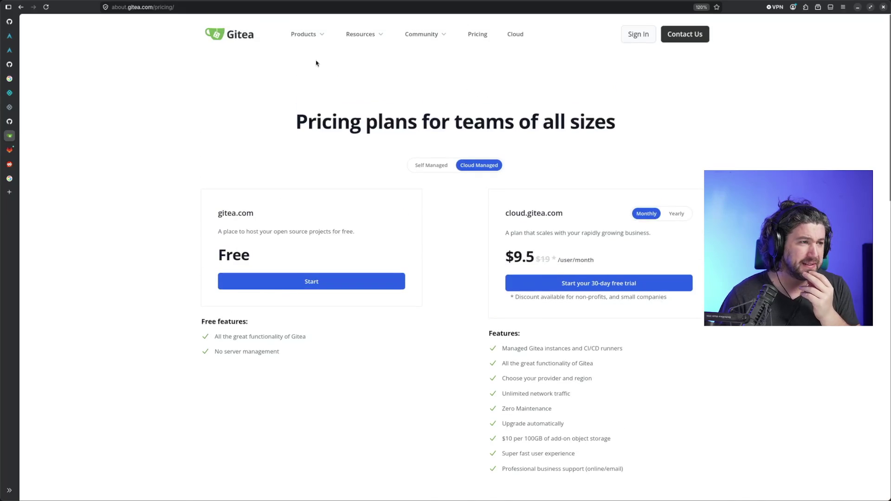
pyautogui.moveTo(318, 32)
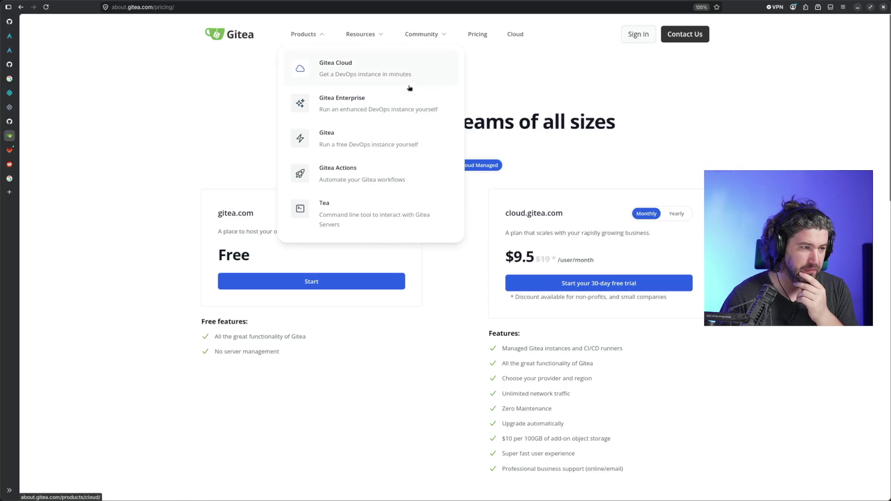
# Open the Gitea Actions product page and scroll through its content
pyautogui.click(401, 181)
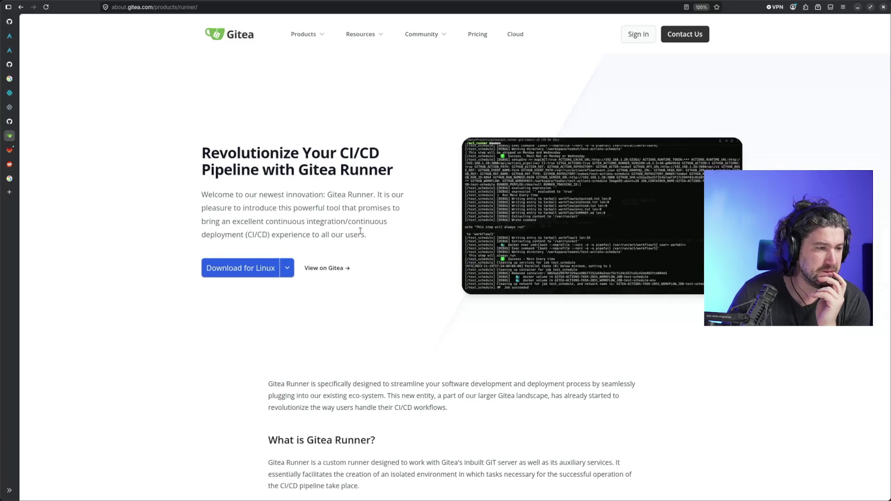
pyautogui.scroll(-5, 360, 231)
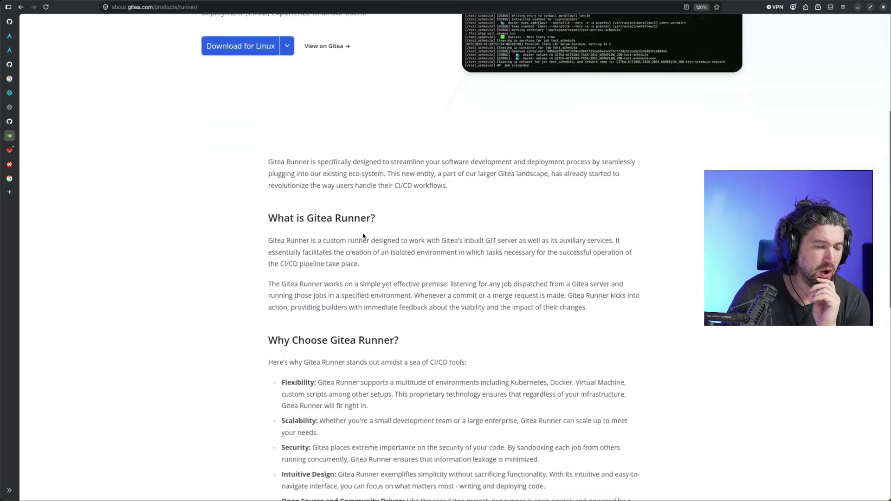
pyautogui.scroll(-3, 371, 232)
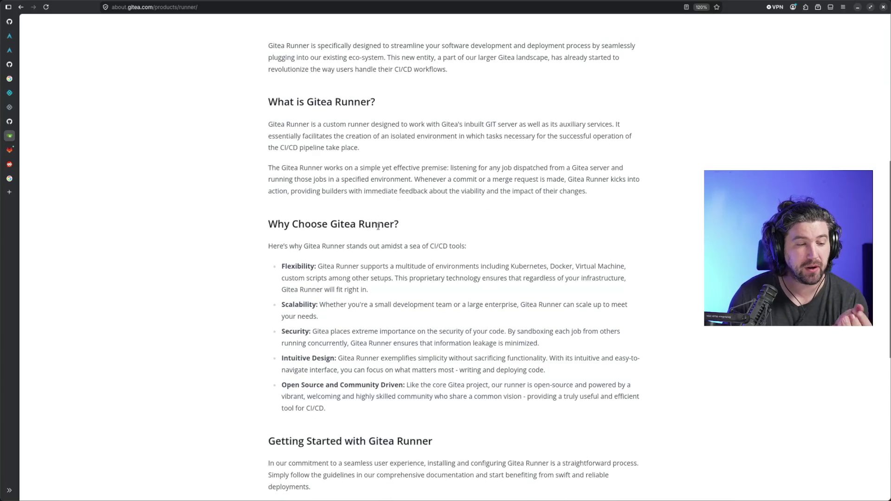
pyautogui.scroll(-5, 381, 226)
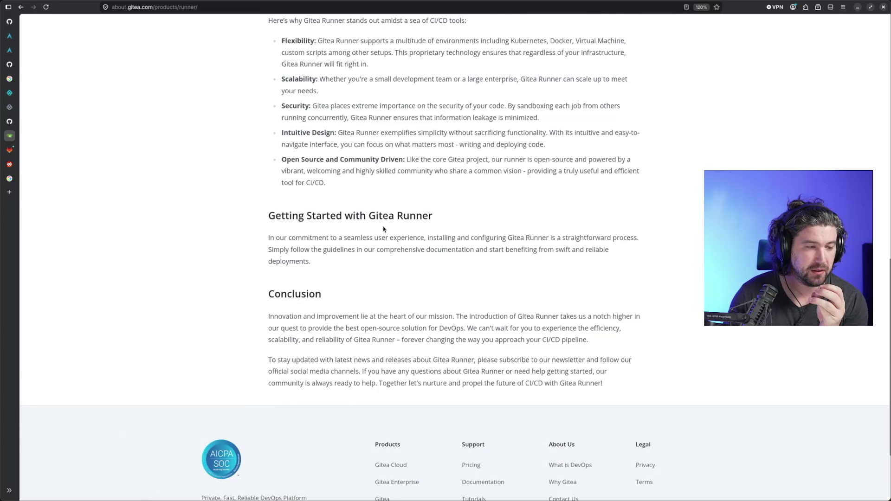
pyautogui.scroll(5, 384, 229)
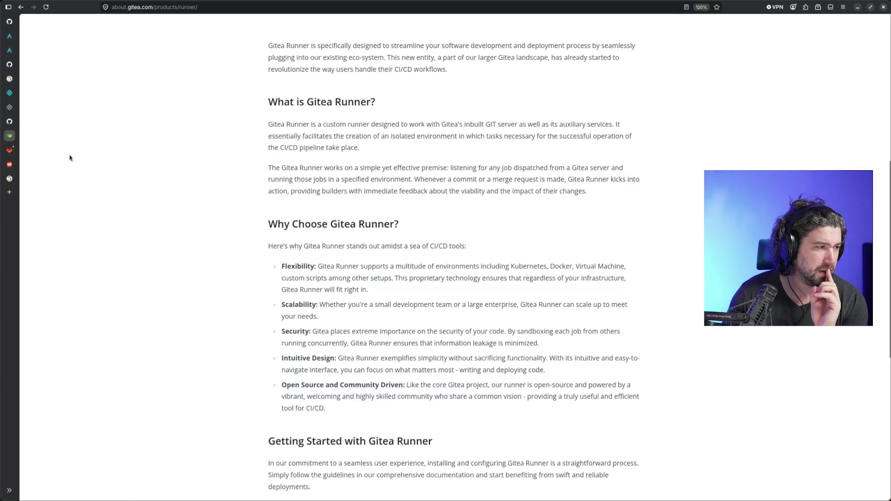
pyautogui.moveTo(10, 121)
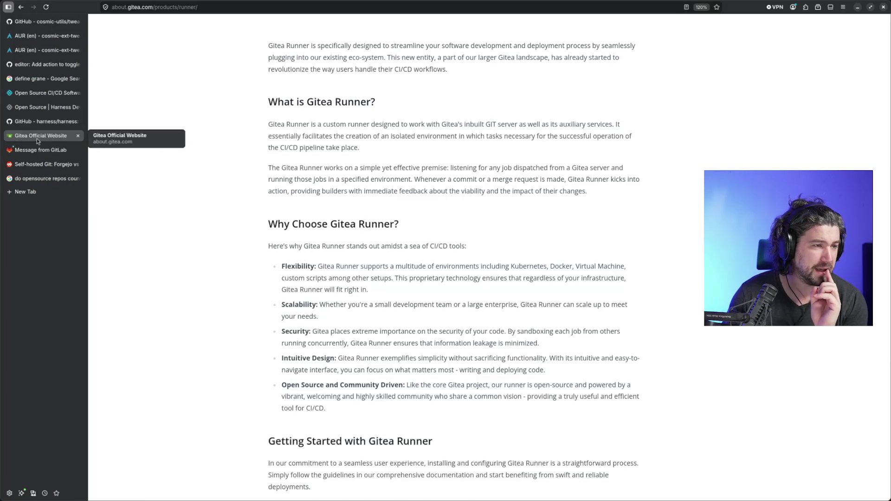
pyautogui.scroll(6, 414, 254)
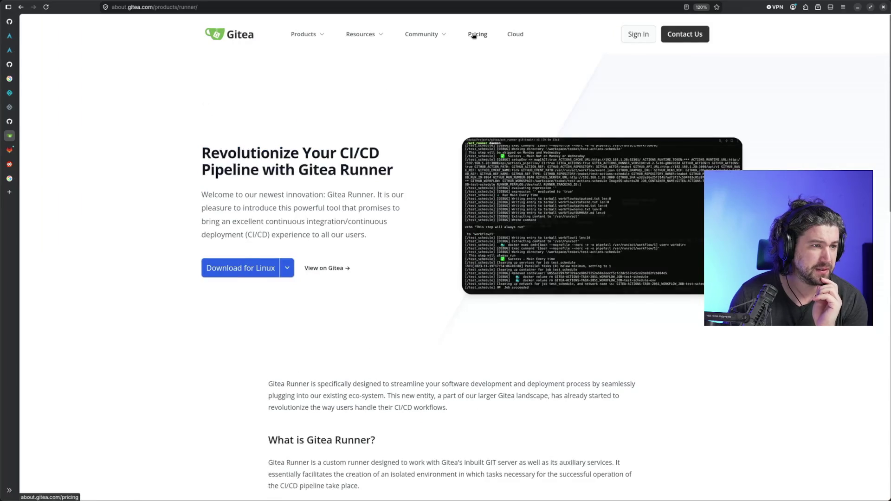
# Go to Gitea pricing, note the one-year commitment footnote, and scan the self-managed plan features
pyautogui.click(471, 34)
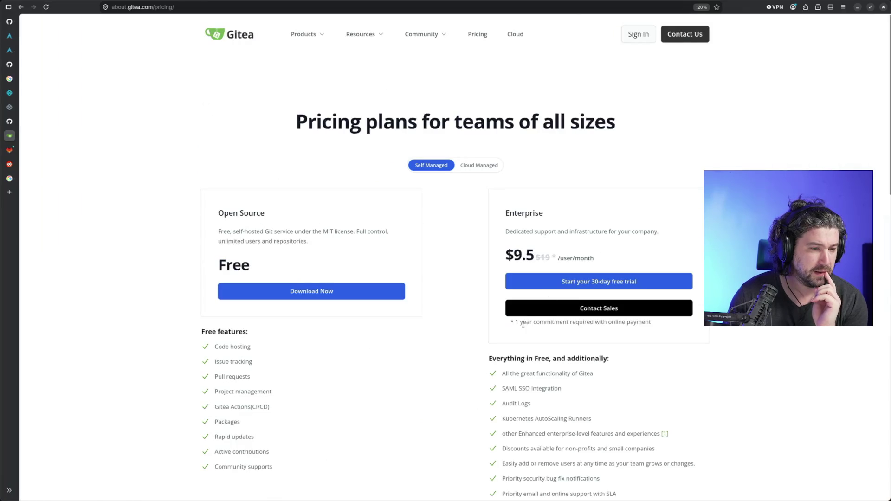
pyautogui.moveTo(519, 325); pyautogui.dragTo(587, 334)
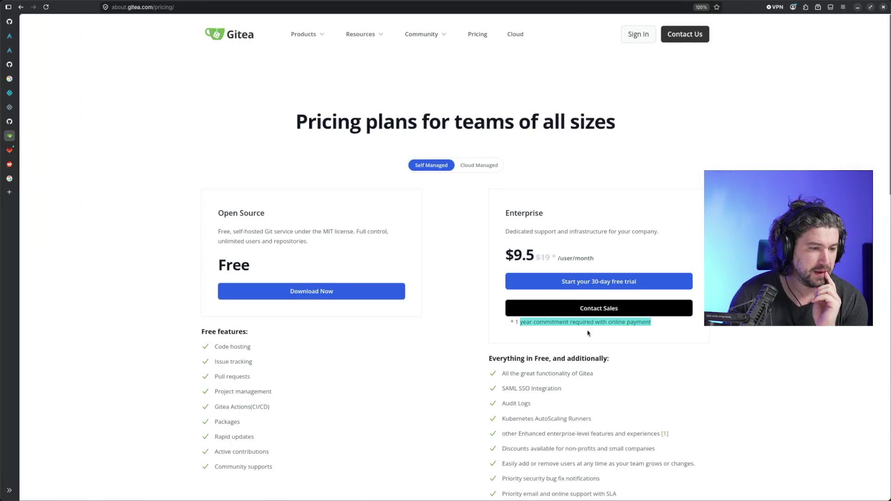
pyautogui.click(650, 337)
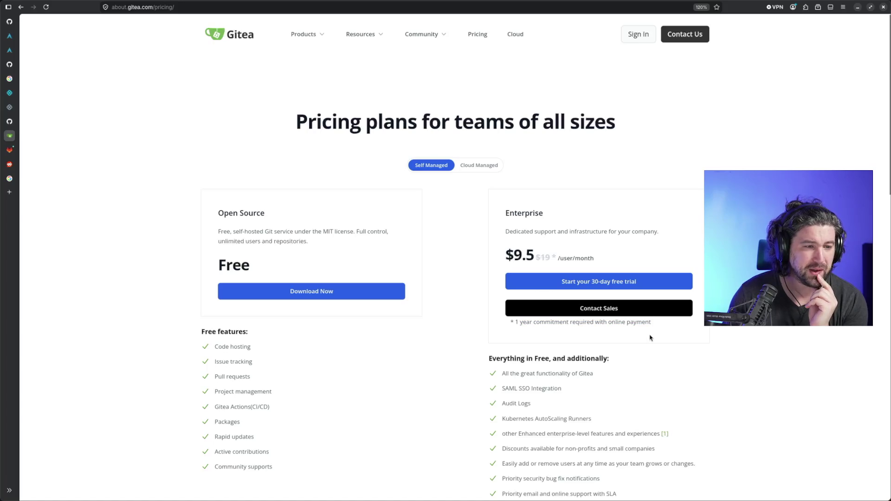
pyautogui.scroll(-2, 650, 337)
pyautogui.scroll(-4, 650, 337)
pyautogui.scroll(2, 650, 337)
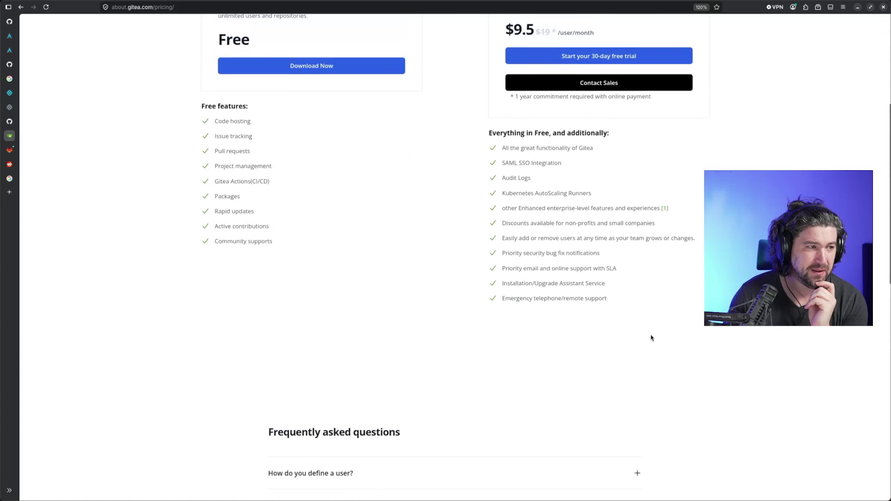
pyautogui.scroll(3, 651, 338)
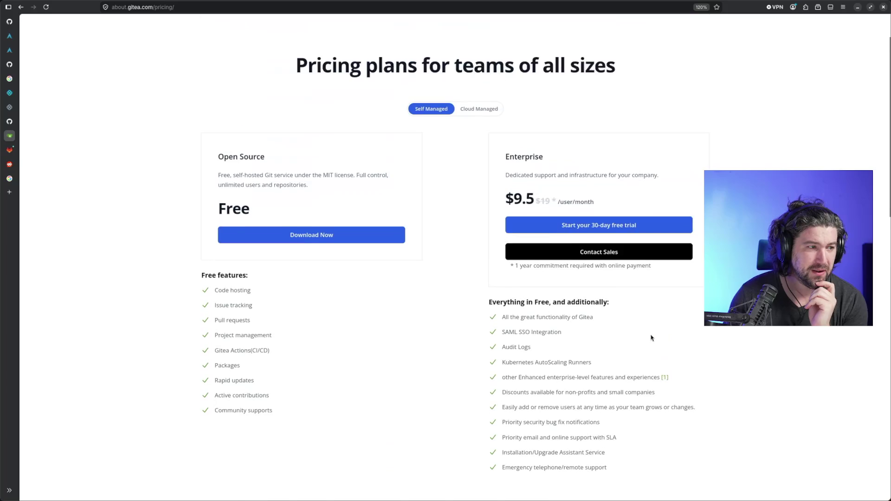
# Switch to cloud-managed pricing and highlight the non-profit discount note and the struck-through $19 price
pyautogui.click(488, 112)
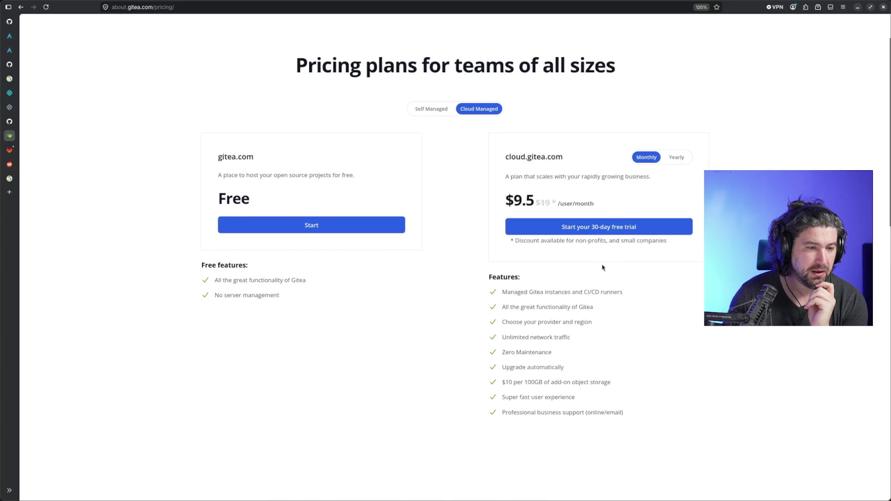
pyautogui.moveTo(551, 240); pyautogui.dragTo(666, 240)
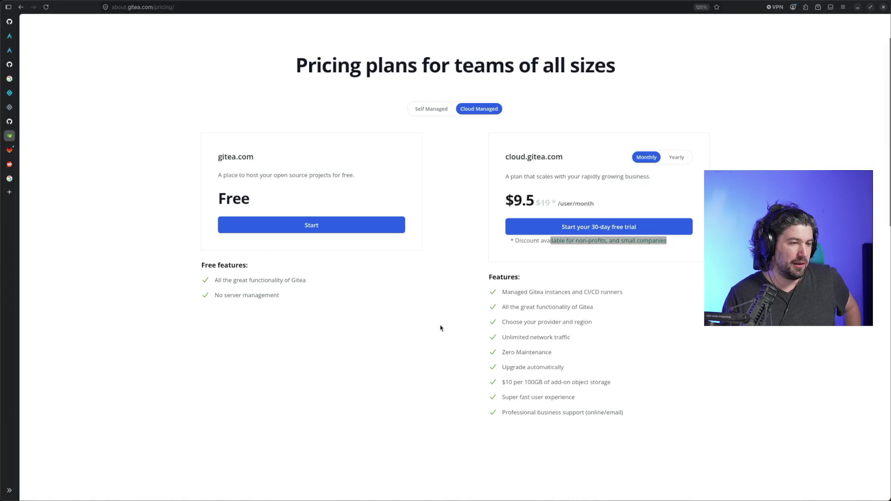
pyautogui.doubleClick(544, 203)
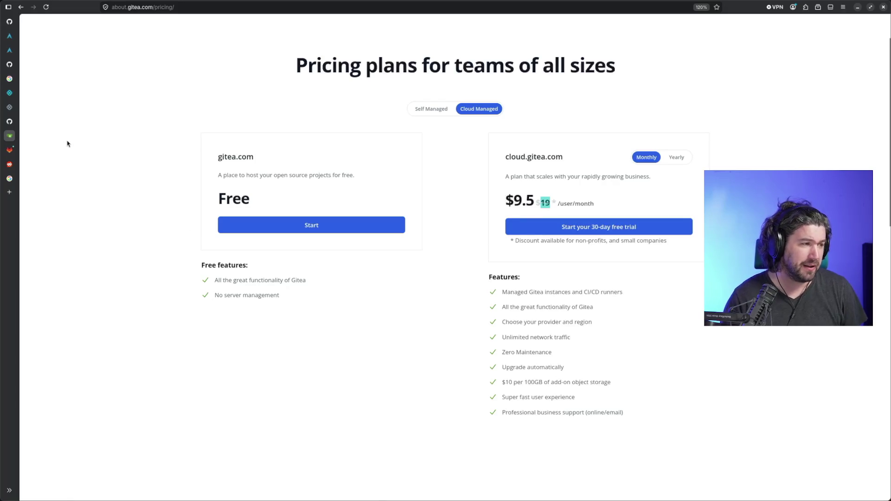
# Skim the harness/harness GitHub README, then move via the Developer Hub to harness.io/open-source
pyautogui.hotkey('ctrl', 'shift', 'Tab')
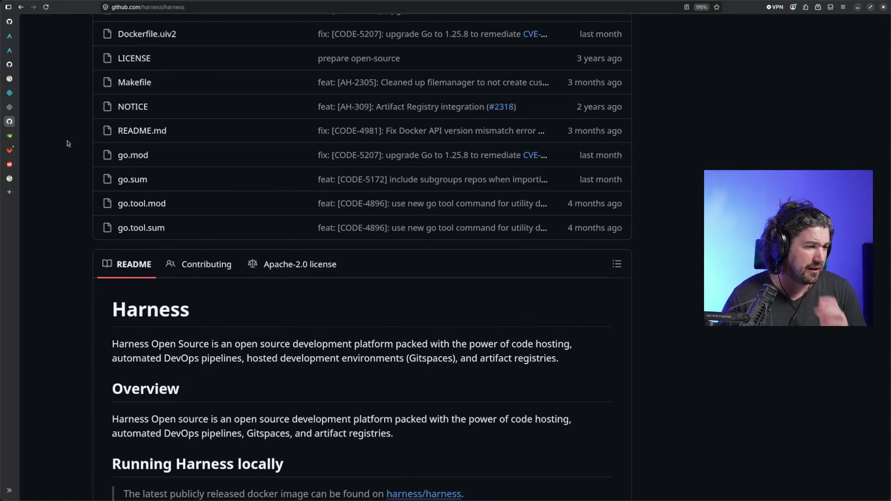
pyautogui.scroll(-3, 74, 141)
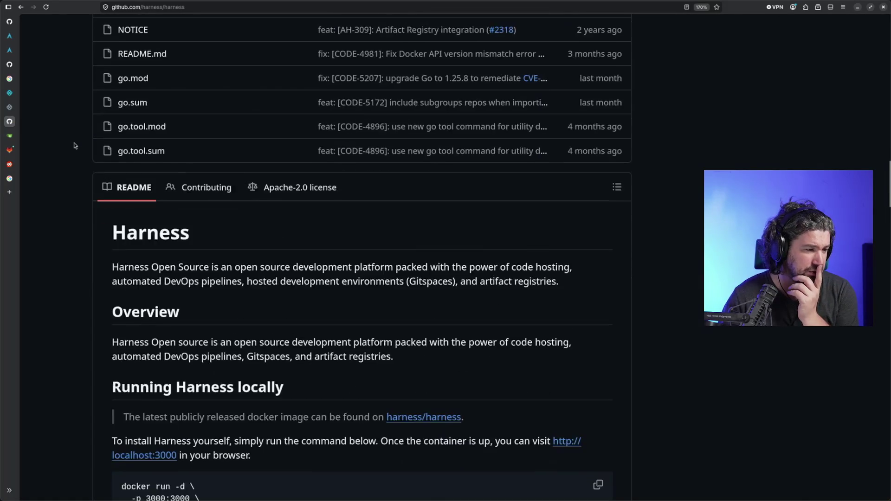
pyautogui.scroll(10, 76, 147)
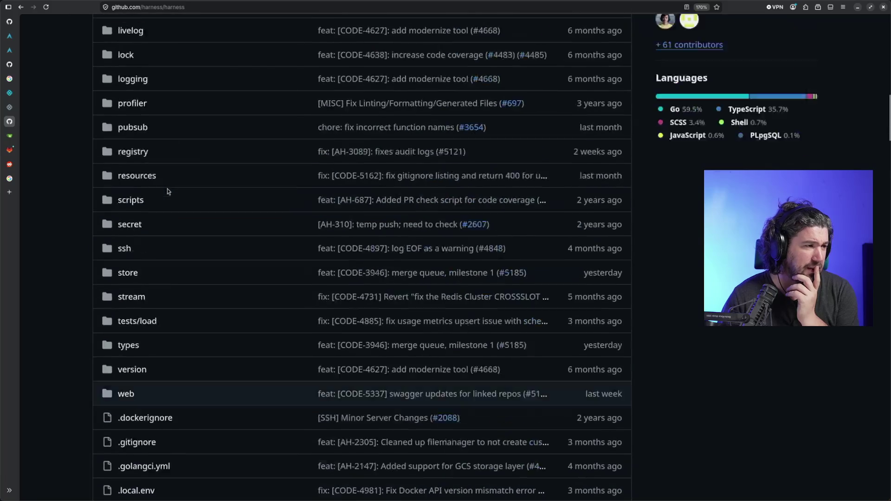
pyautogui.click(10, 107)
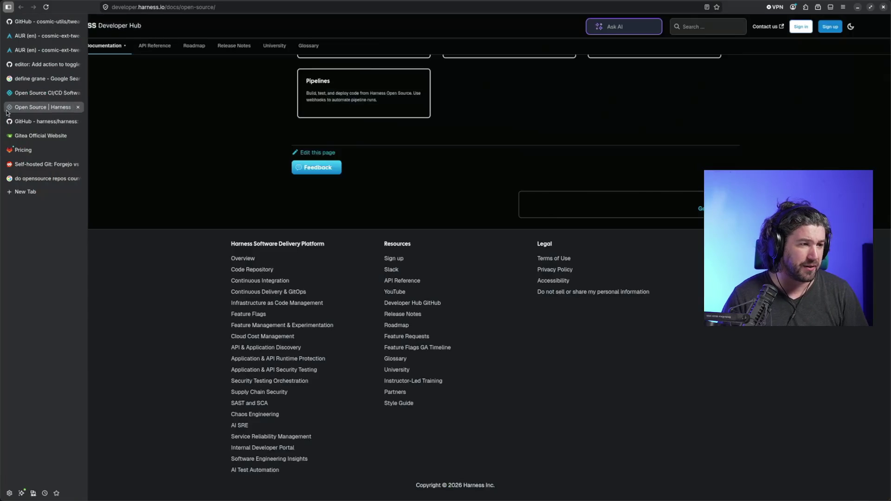
pyautogui.scroll(2, 252, 224)
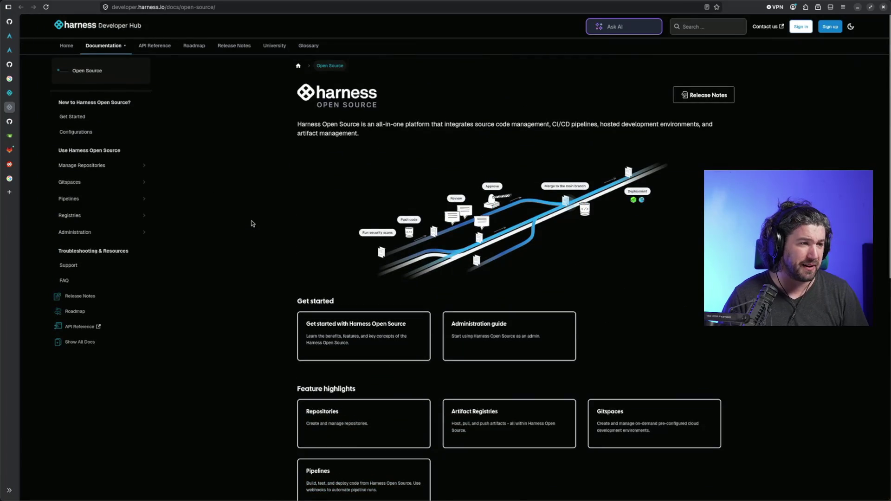
pyautogui.click(9, 92)
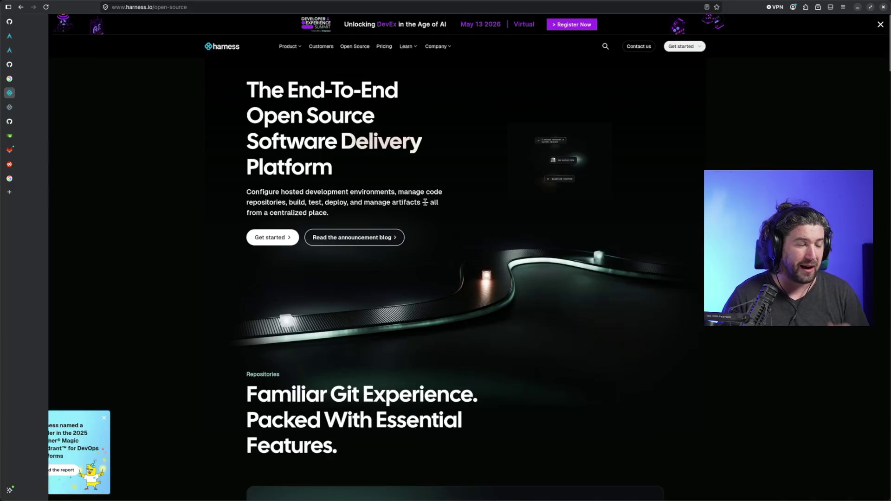
# Scroll through the harness.io/open-source feature sections and back up to the hero headline
pyautogui.scroll(-5, 425, 202)
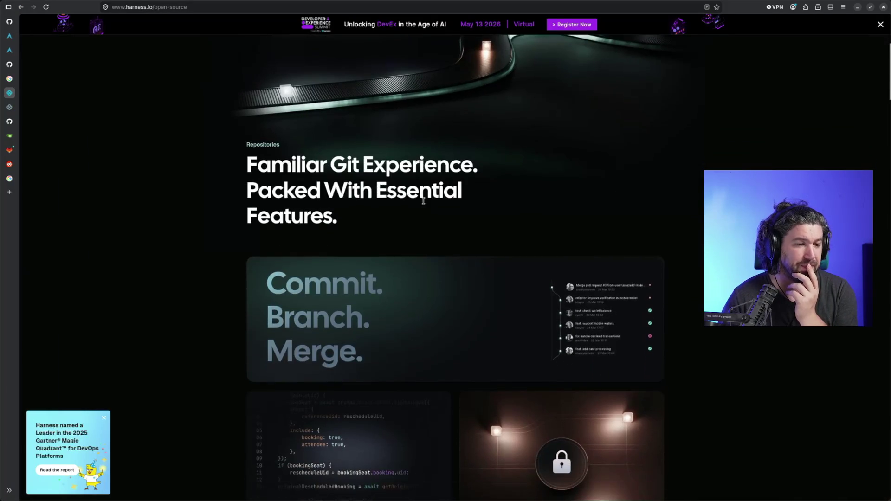
pyautogui.scroll(-4, 424, 202)
pyautogui.scroll(3, 423, 202)
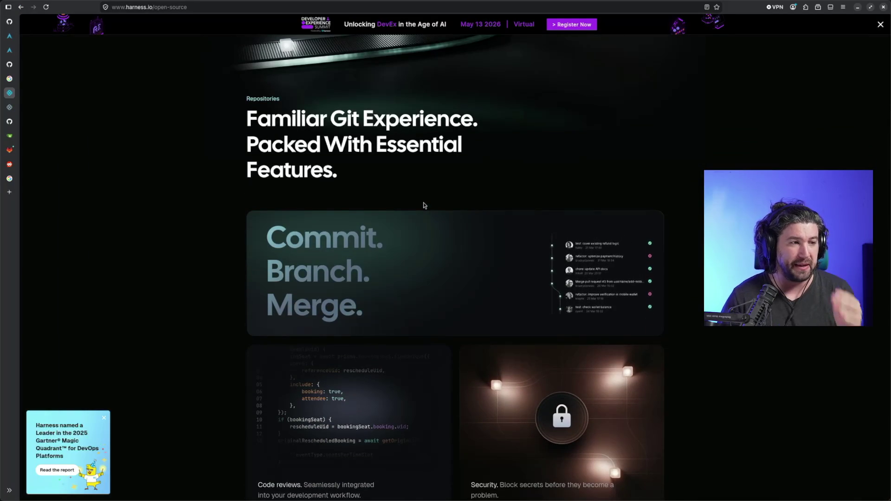
pyautogui.scroll(-7, 424, 206)
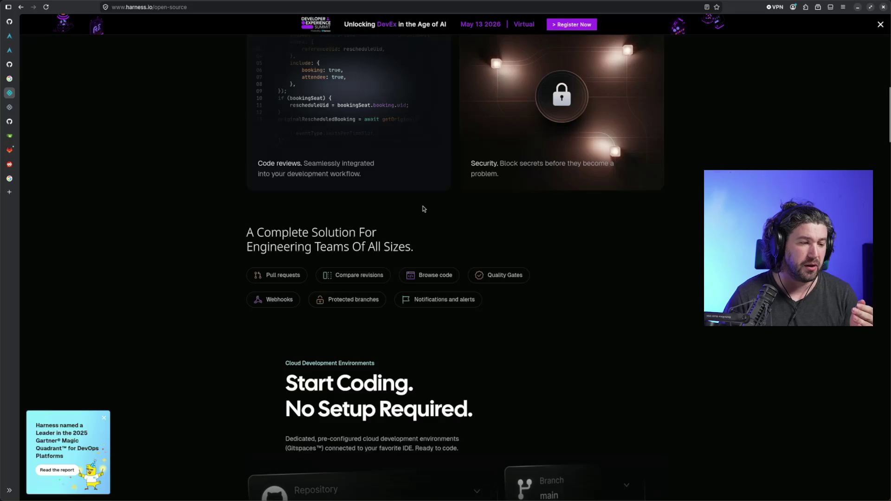
pyautogui.scroll(-8, 424, 209)
pyautogui.scroll(-5, 423, 208)
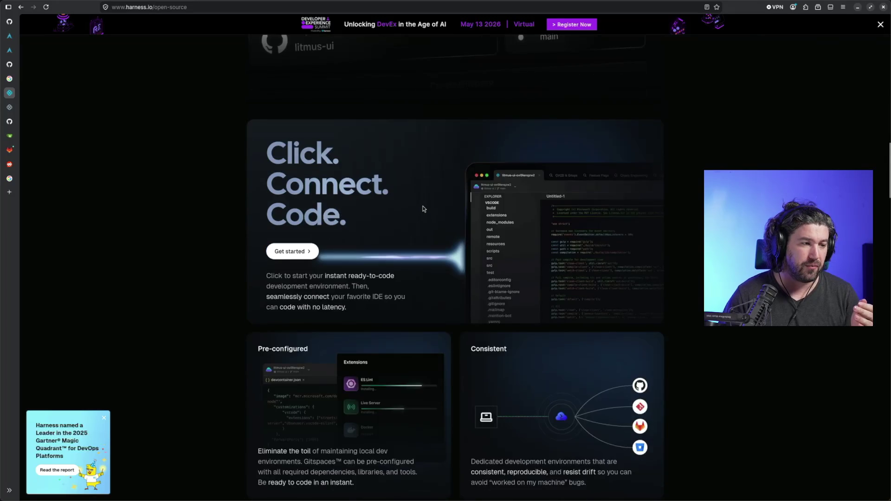
pyautogui.scroll(-5, 424, 209)
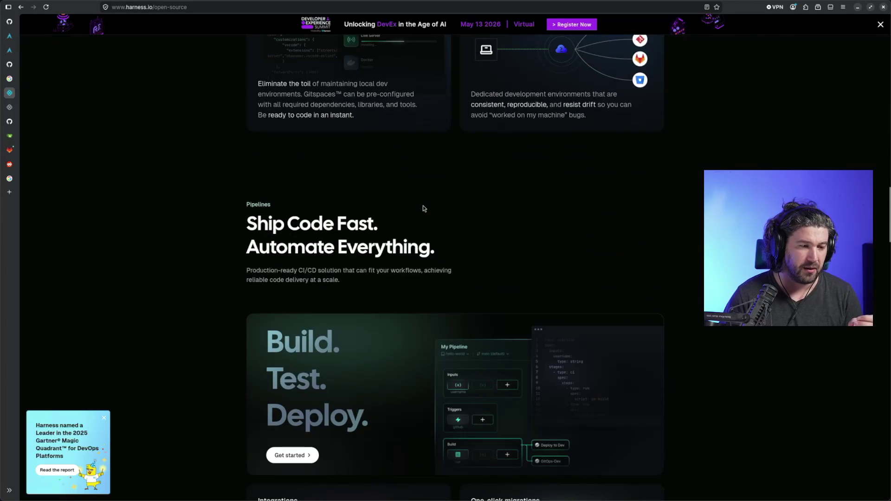
pyautogui.scroll(-3, 424, 209)
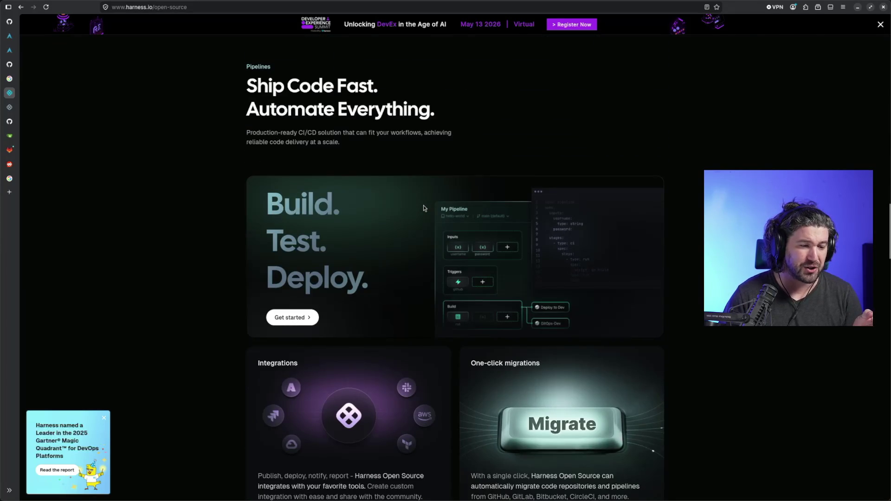
pyautogui.scroll(-9, 423, 208)
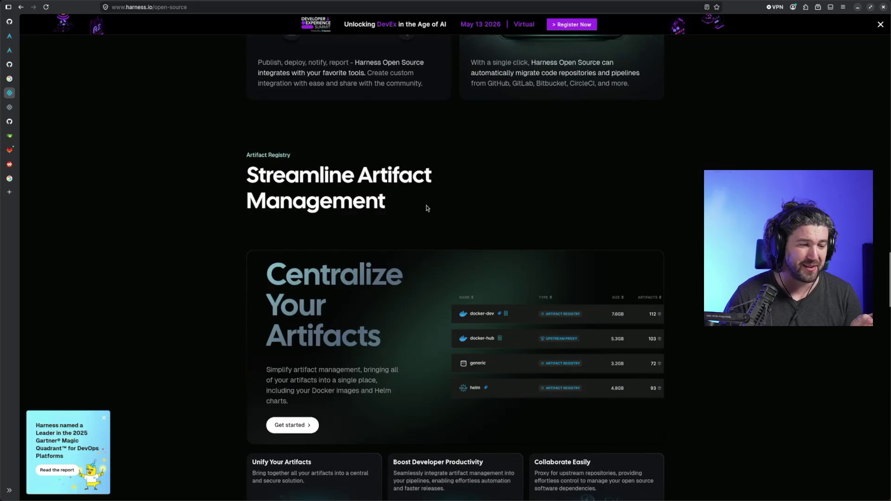
pyautogui.scroll(-13, 427, 209)
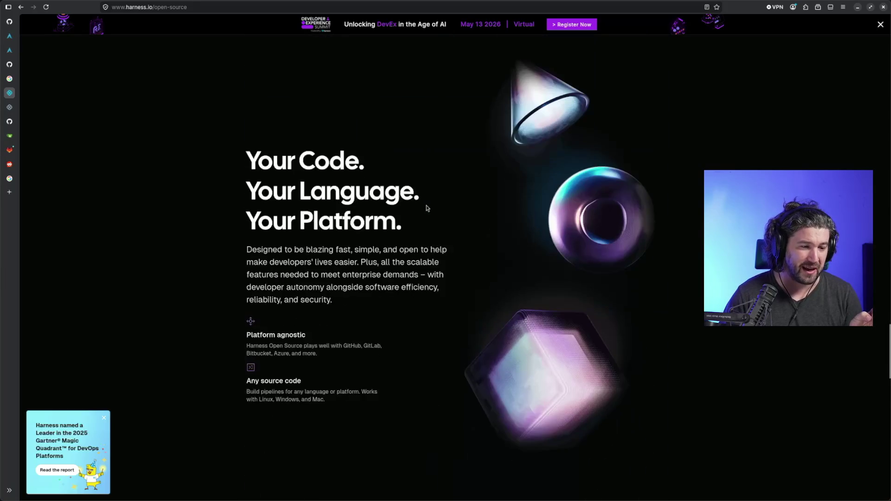
pyautogui.scroll(-10, 428, 208)
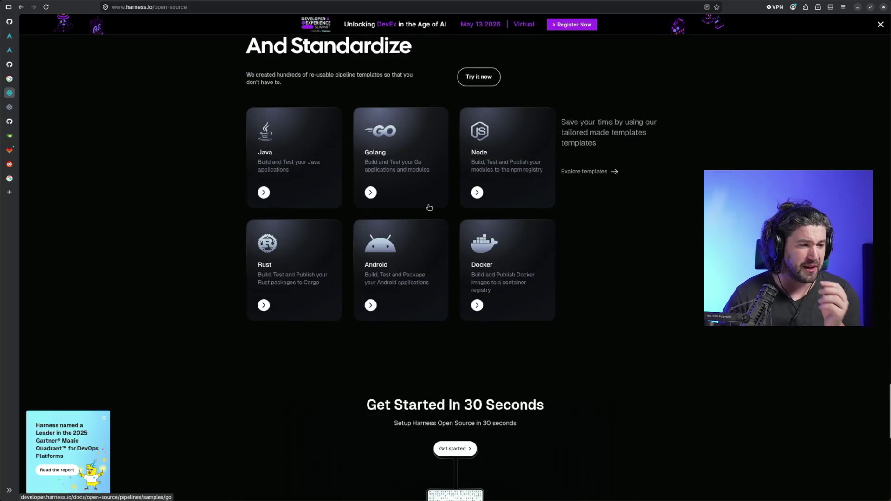
pyautogui.scroll(1, 430, 208)
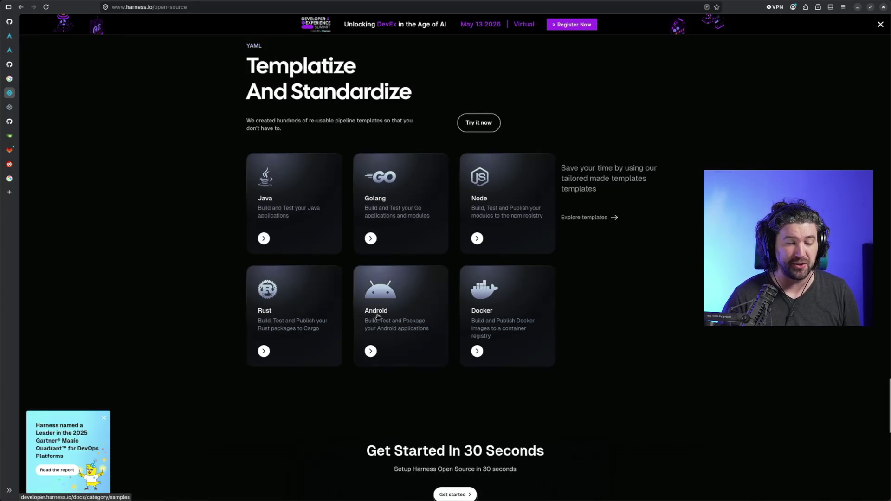
pyautogui.scroll(1, 370, 212)
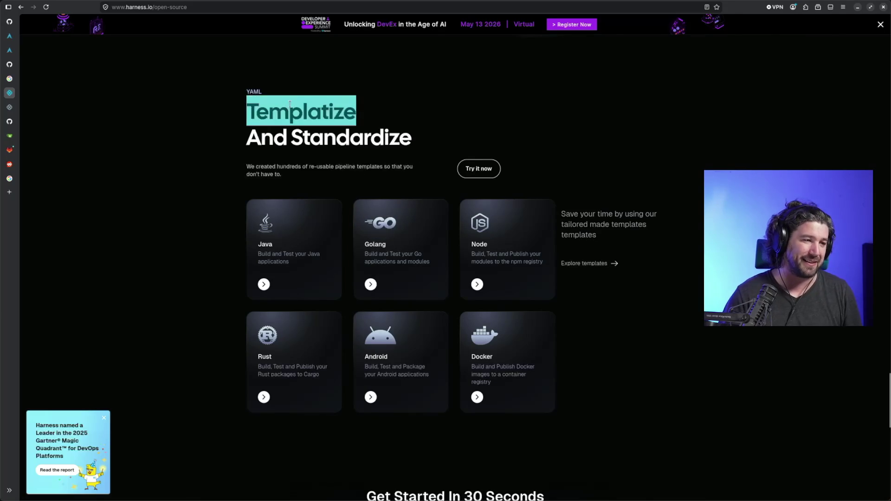
pyautogui.scroll(-10, 394, 206)
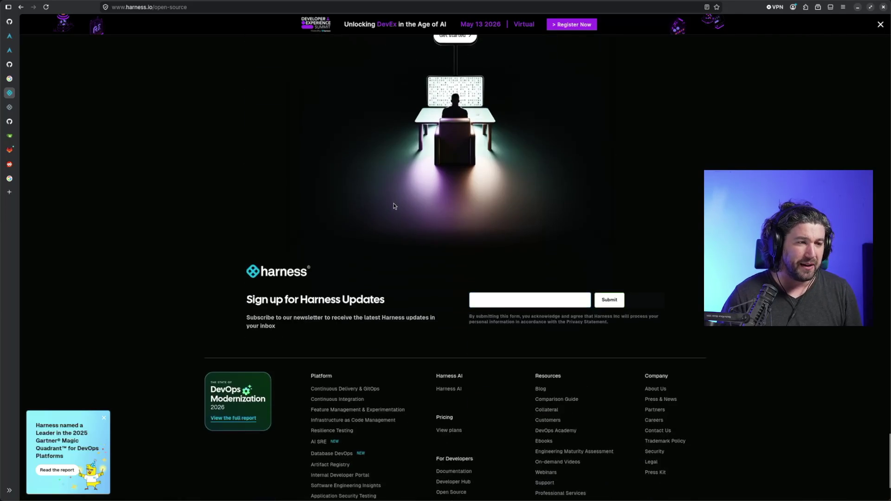
pyautogui.scroll(10, 394, 206)
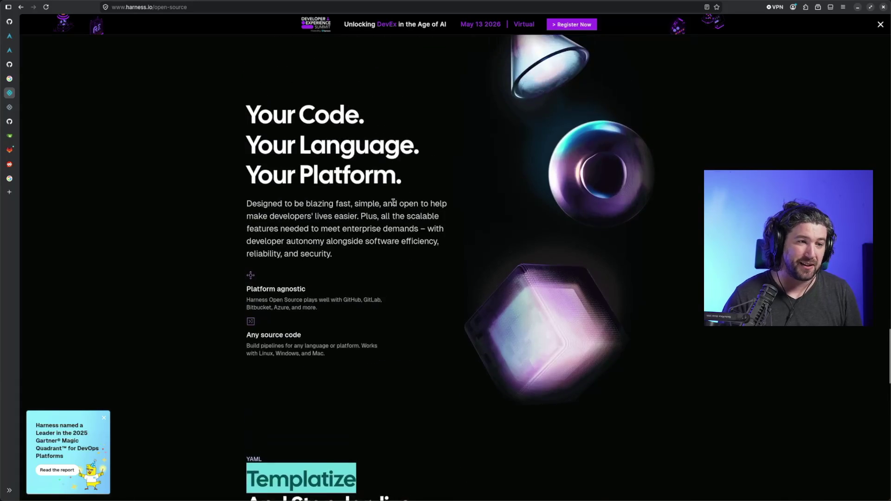
pyautogui.scroll(10, 394, 204)
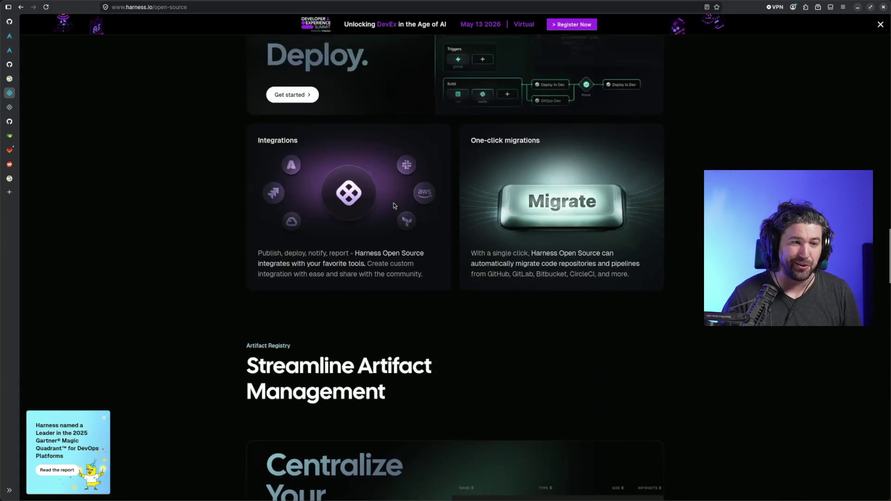
pyautogui.scroll(10, 393, 206)
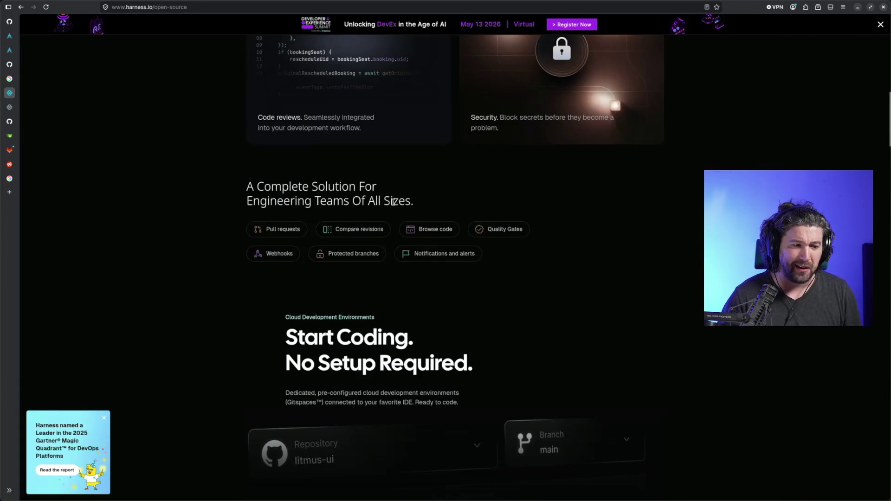
pyautogui.scroll(1, 394, 202)
pyautogui.scroll(-1, 393, 203)
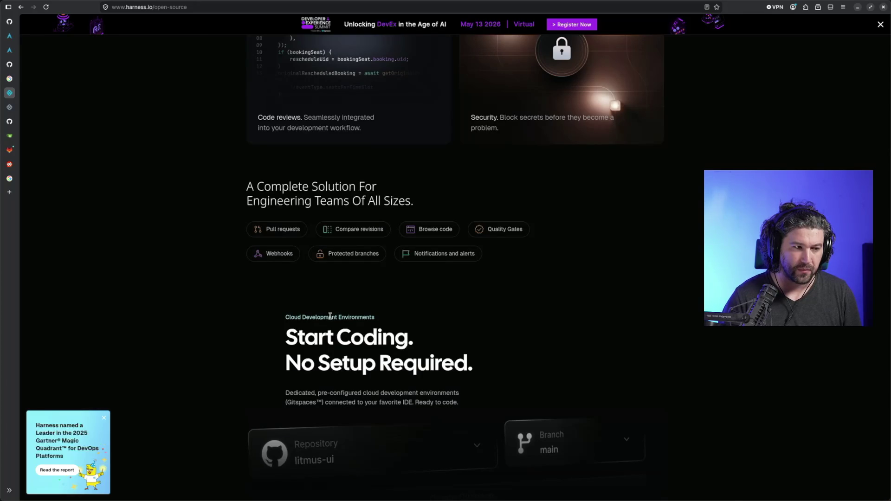
pyautogui.scroll(2, 330, 317)
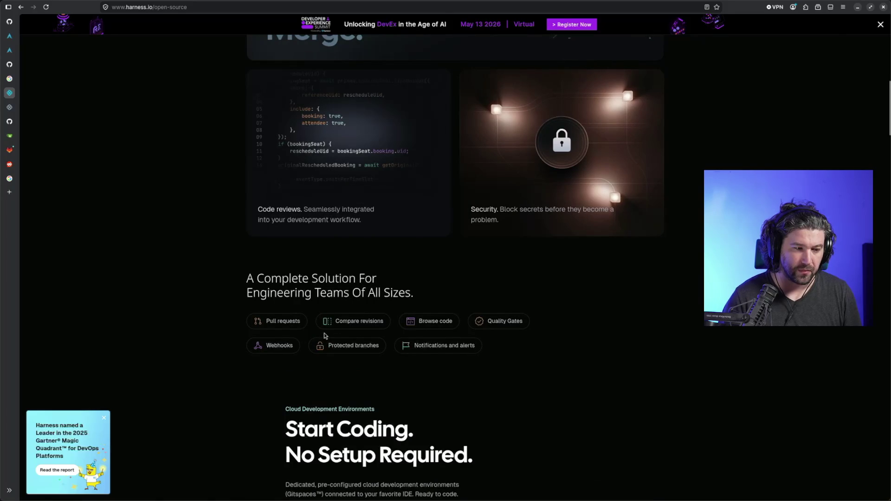
pyautogui.scroll(15, 327, 330)
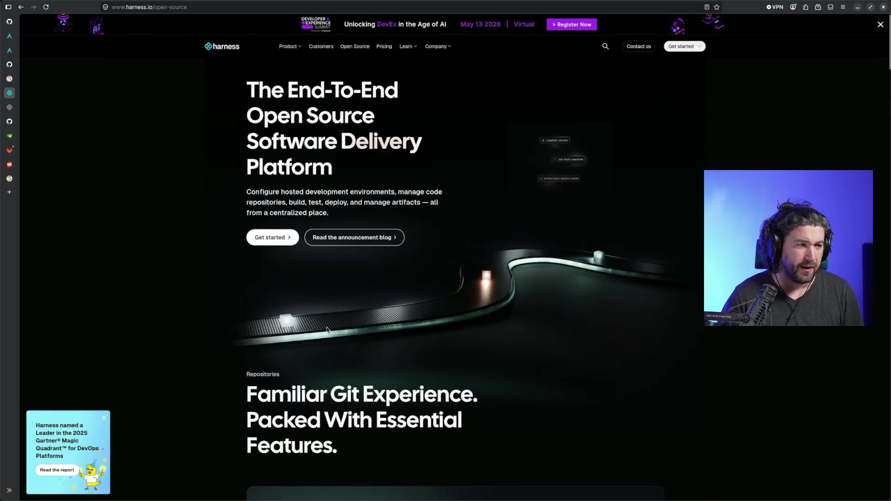
# Copy the docker run install command from the Harness Open Source Get Started guide
pyautogui.click(14, 111)
pyautogui.click(100, 116)
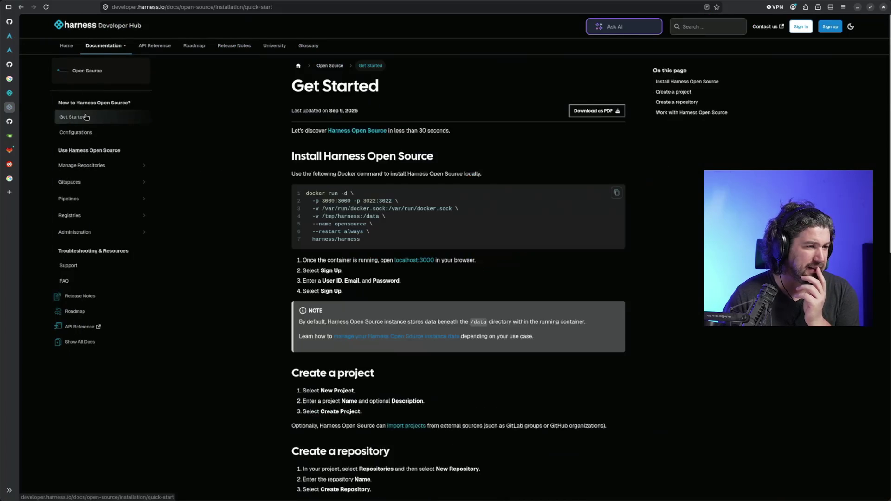
pyautogui.moveTo(410, 244); pyautogui.dragTo(277, 200)
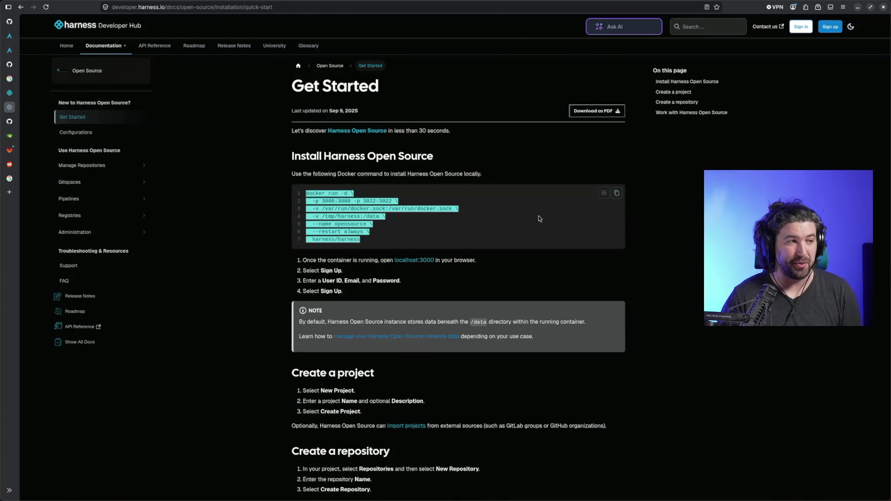
pyautogui.click(617, 192)
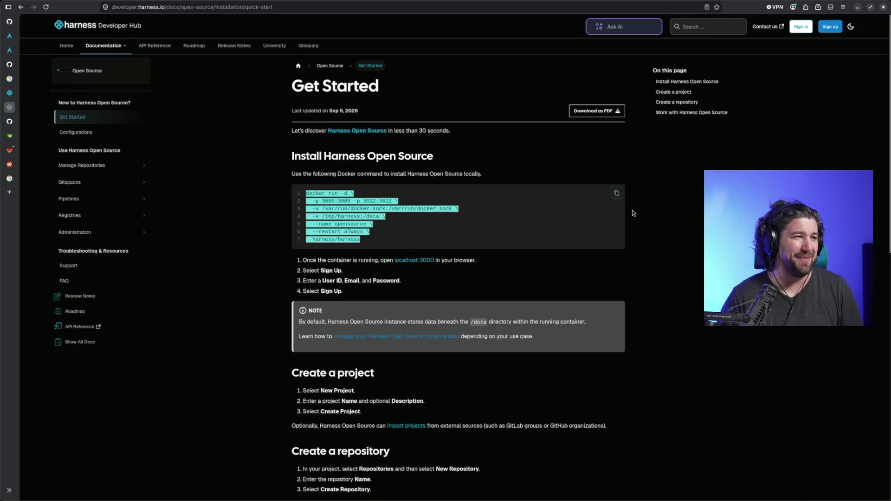
pyautogui.hotkey('alt', 'Tab')
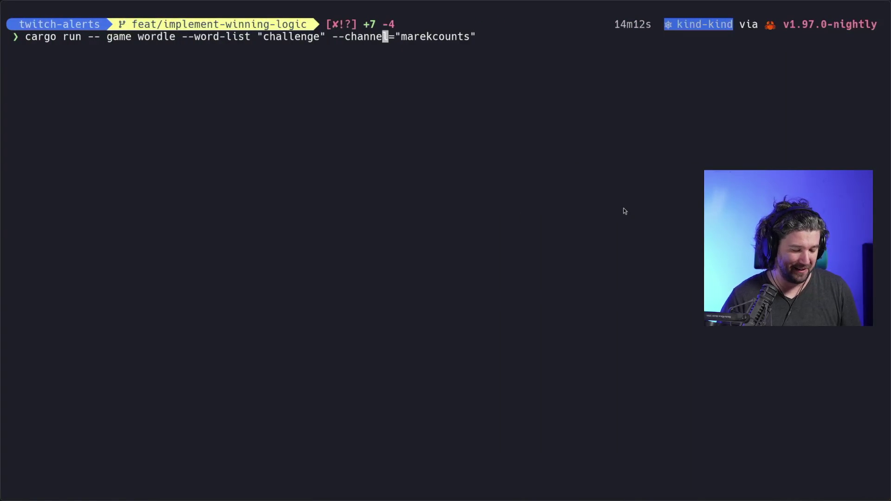
# Run the pasted docker run command at a fresh terminal prompt to pull the harness/harness image
pyautogui.hotkey('ctrl', 'c')
pyautogui.hotkey('ctrl', 'shift', 'v')
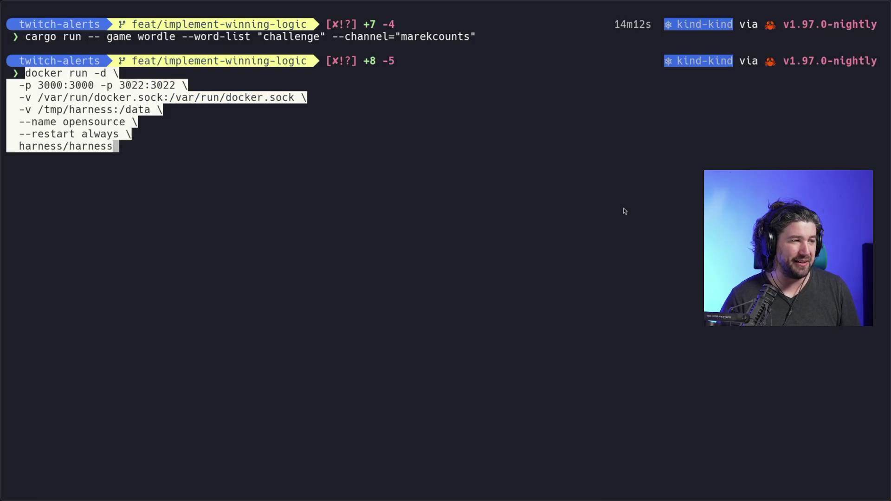
pyautogui.press('Return')
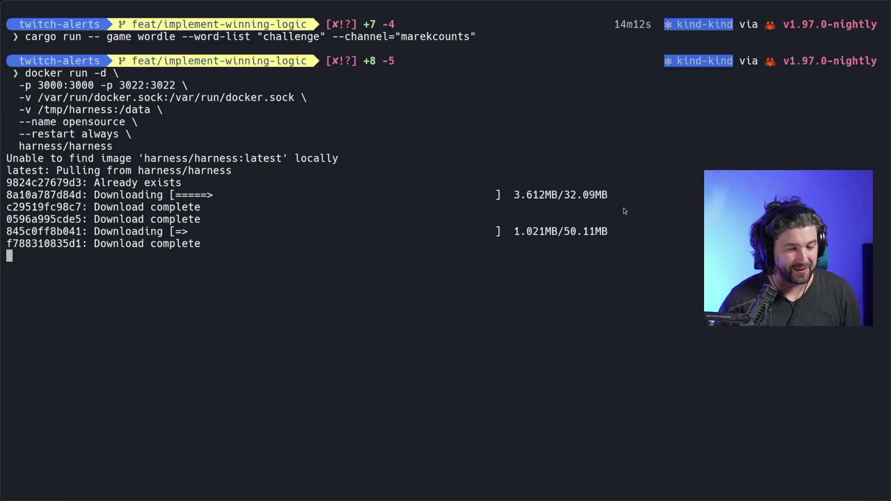
pyautogui.hotkey('alt', 'Tab')
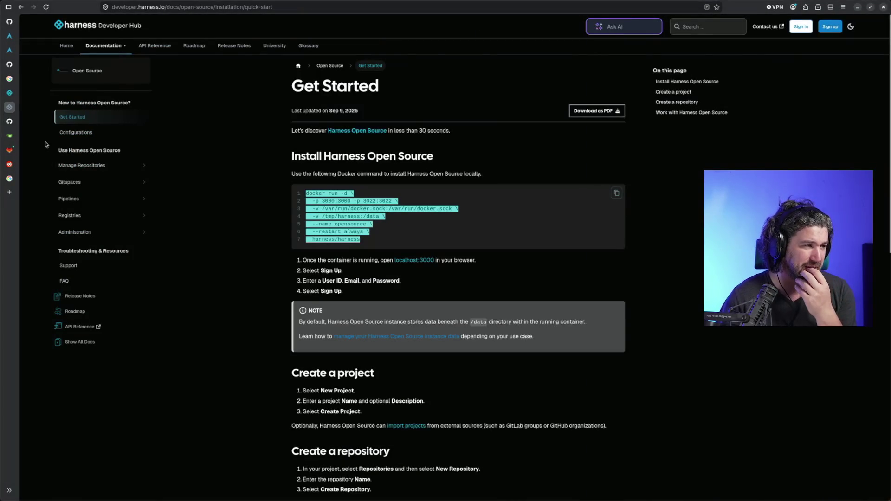
# Clear the docker command selection and zoom the Get Started docs to 133%
pyautogui.moveTo(14, 139)
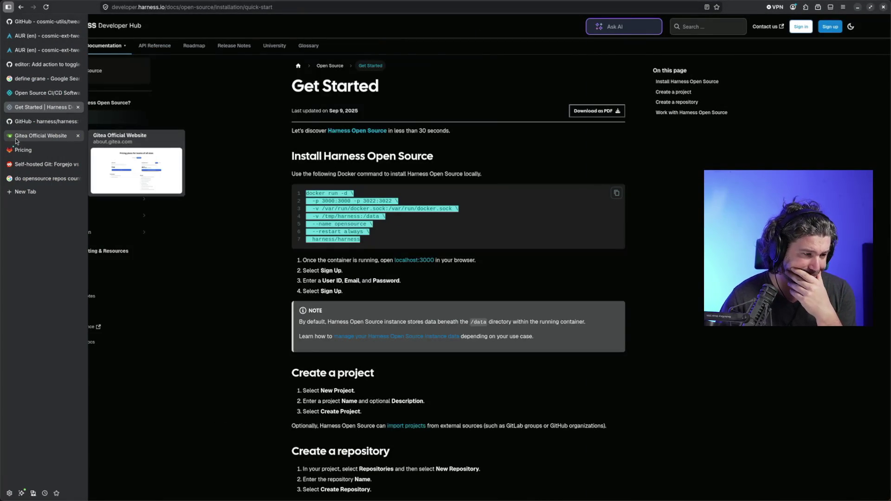
pyautogui.click(342, 270)
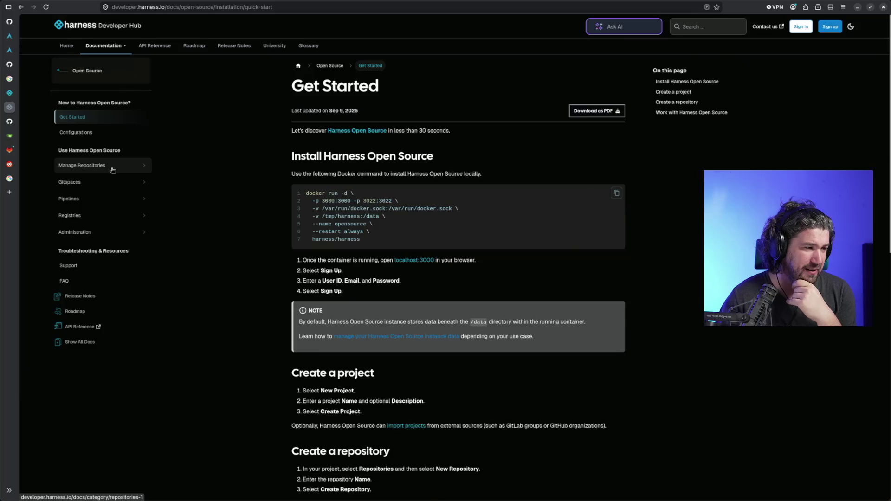
pyautogui.hotkey('ctrl', '+')
pyautogui.hotkey('ctrl', '+')
pyautogui.hotkey('ctrl', '+')
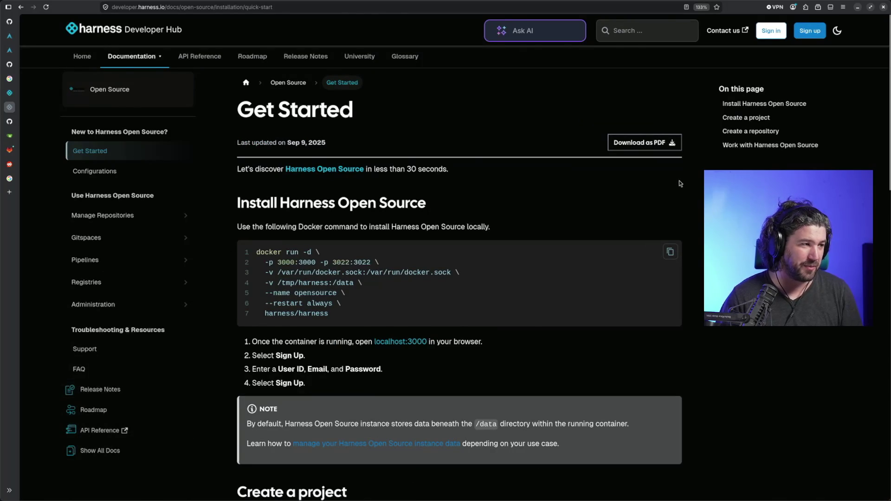
pyautogui.moveTo(10, 127)
pyautogui.moveTo(32, 140)
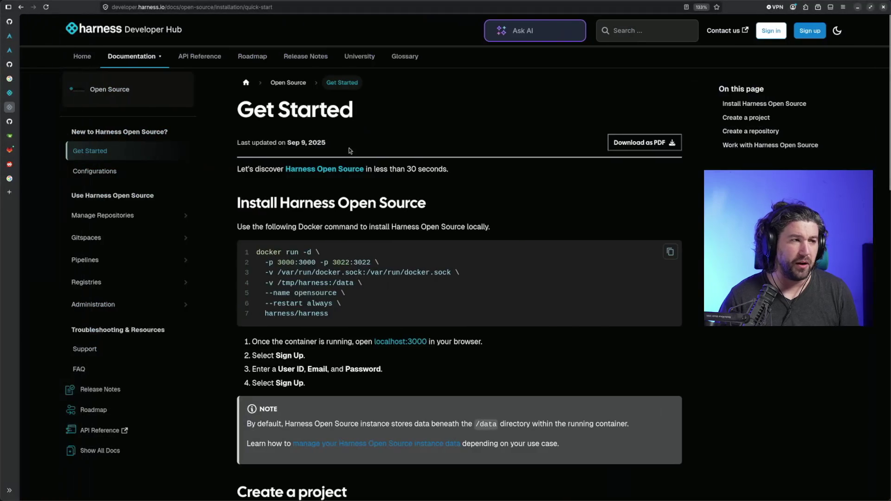
pyautogui.hotkey('ctrl', 't')
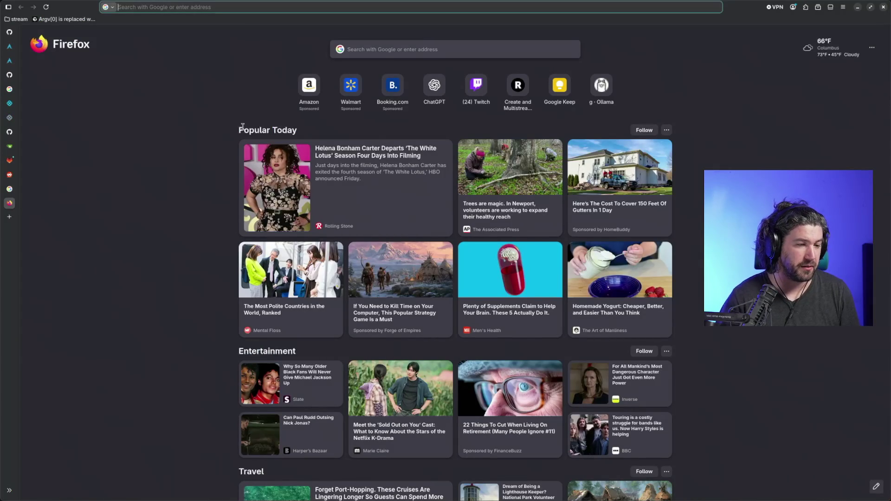
# Load localhost:3000 after confirming in the terminal that the docker image finished pulling
pyautogui.write('localhost:')
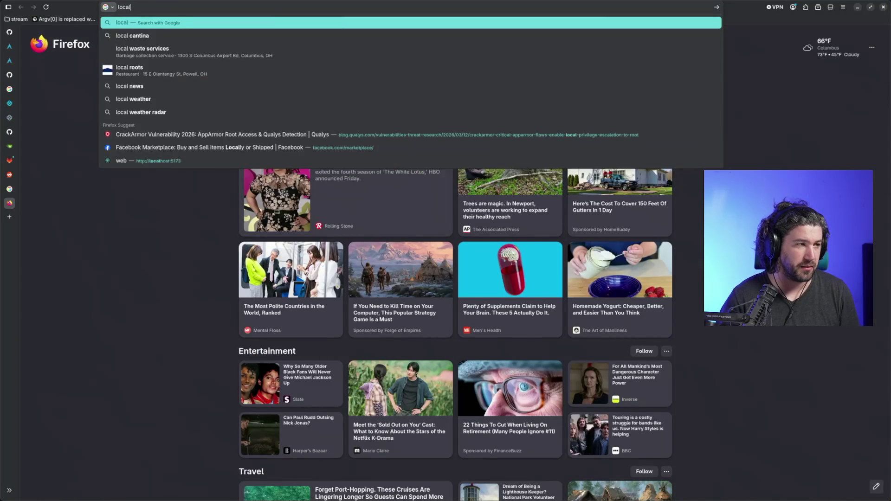
pyautogui.press('BackSpace')
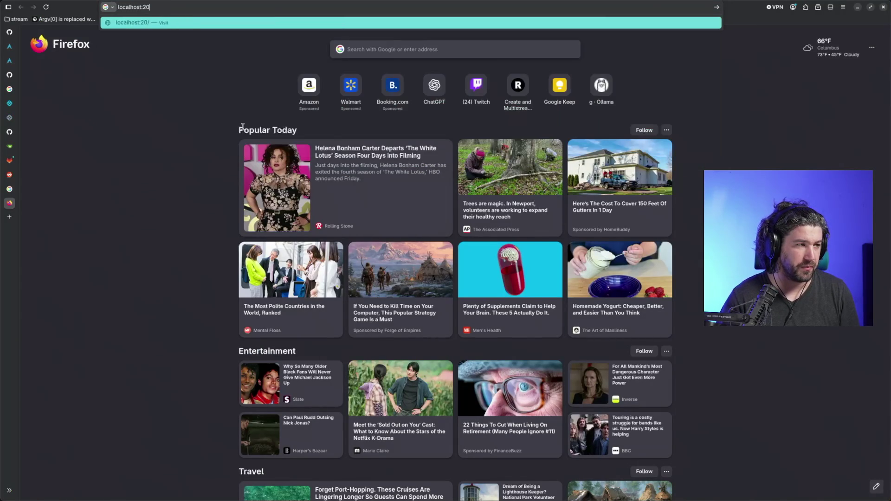
pyautogui.write('3000/')
pyautogui.press('super+Right')
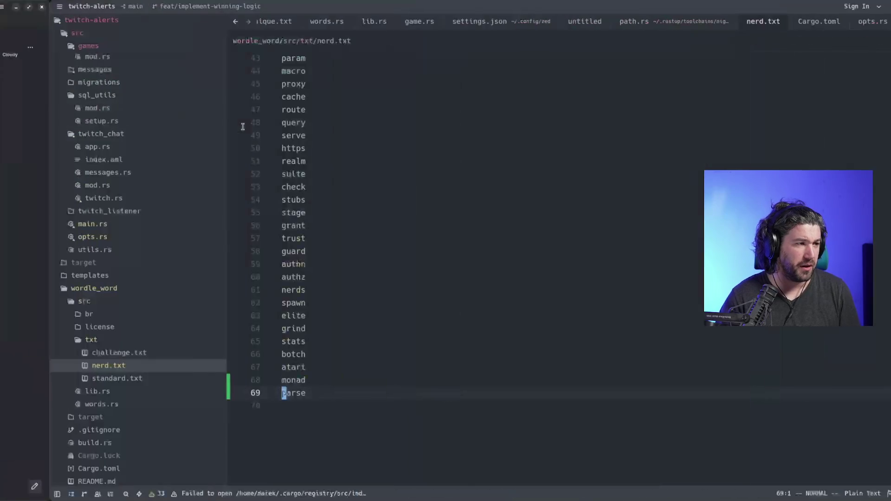
pyautogui.press('super+Down')
pyautogui.press('super+Left')
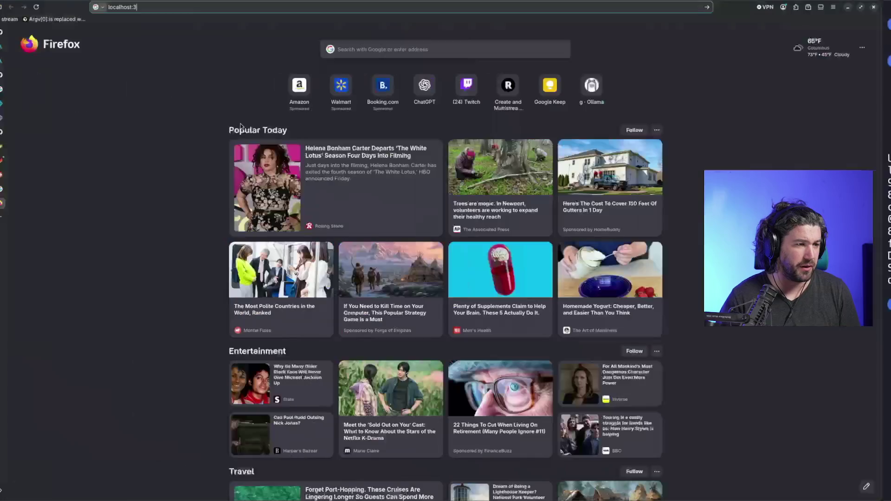
pyautogui.press('super+Right')
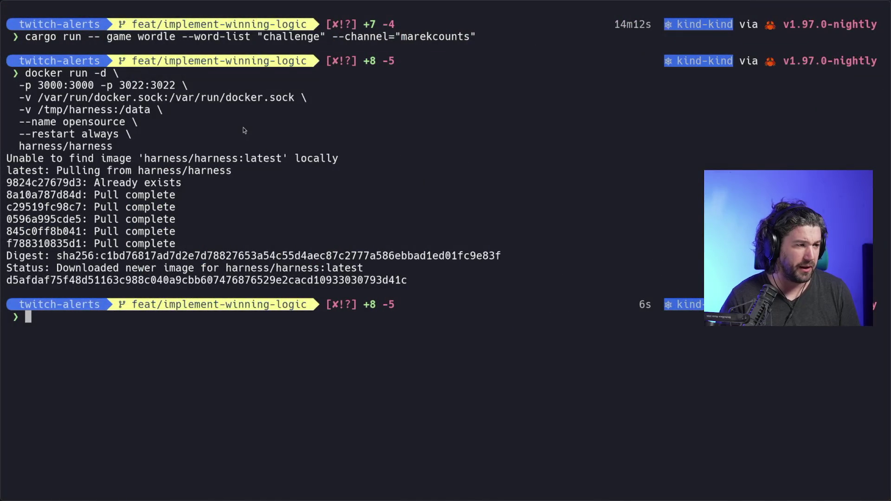
pyautogui.press('super+Left')
pyautogui.write('000')
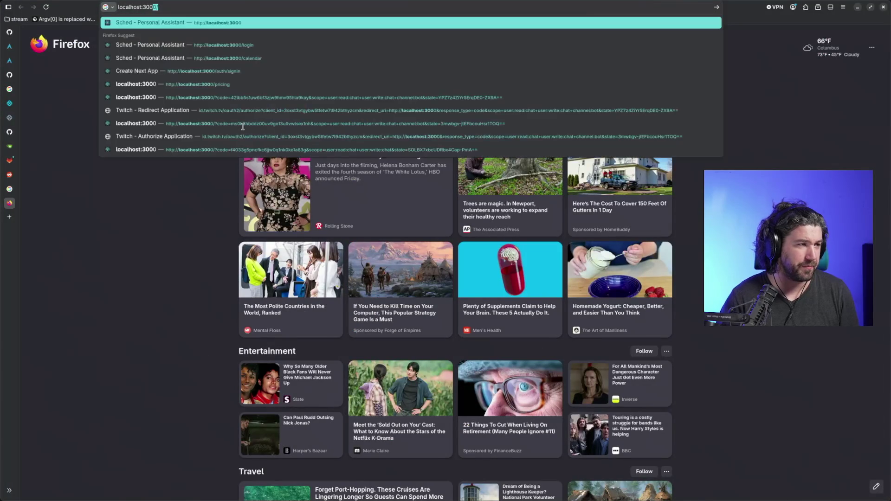
pyautogui.press('Return')
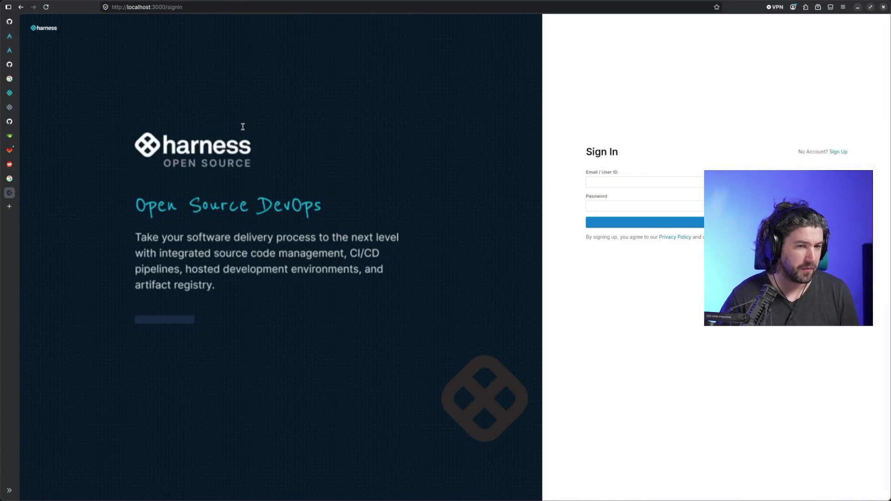
# Dismiss the tab search popup, switch to the sign-up form and enter the User ID
pyautogui.hotkey('ctrl', 'shift', 'a')
pyautogui.press('Escape')
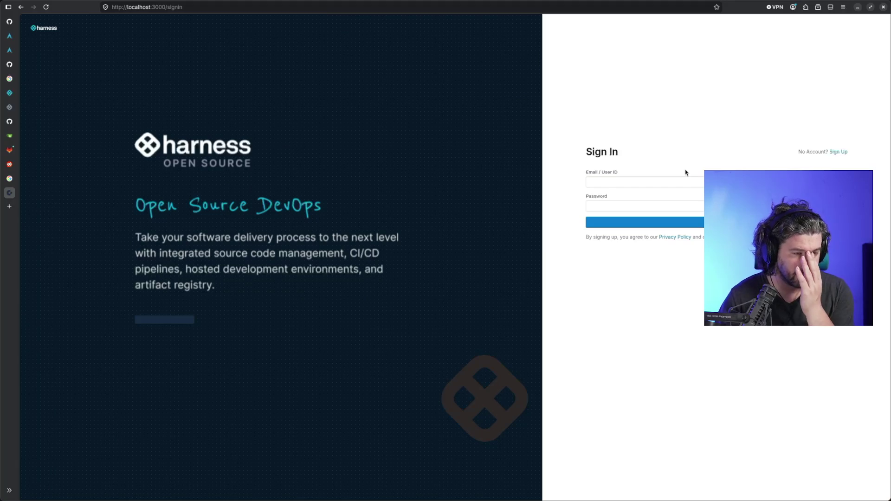
pyautogui.click(838, 153)
pyautogui.click(658, 146)
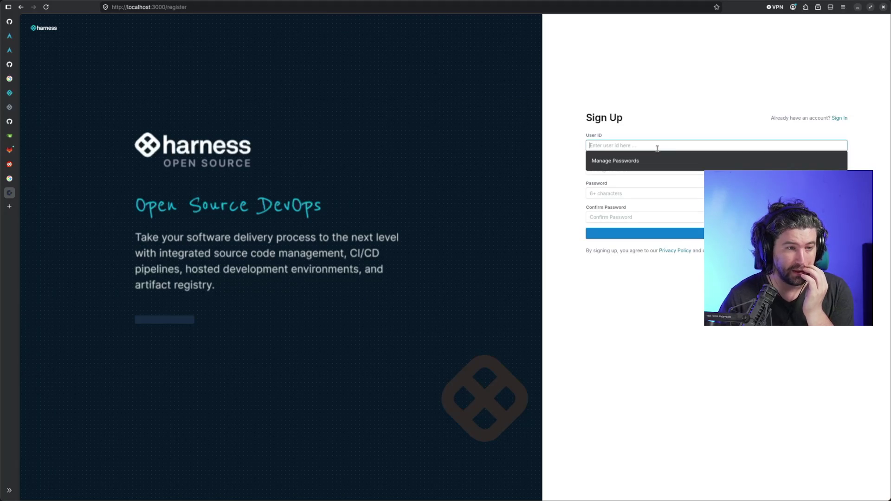
pyautogui.write('marek')
# Fill in the account's e-mail address, then select it to correct it
pyautogui.click(645, 169)
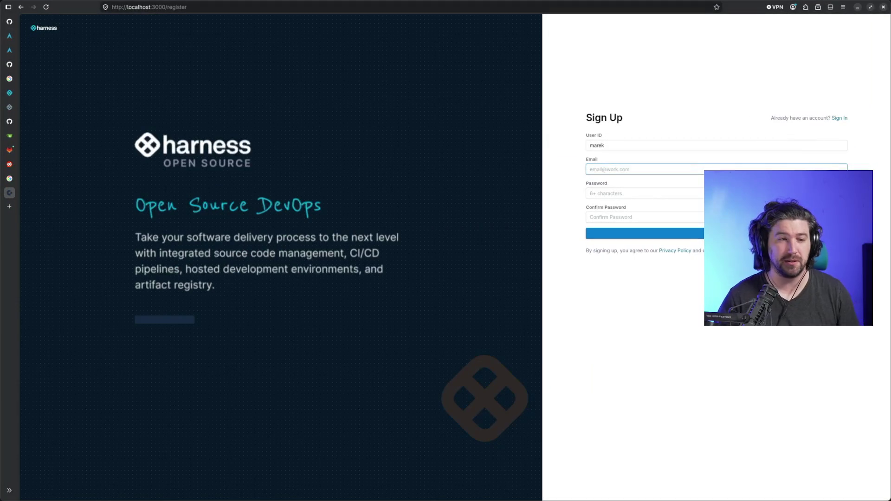
pyautogui.write('mail.com')
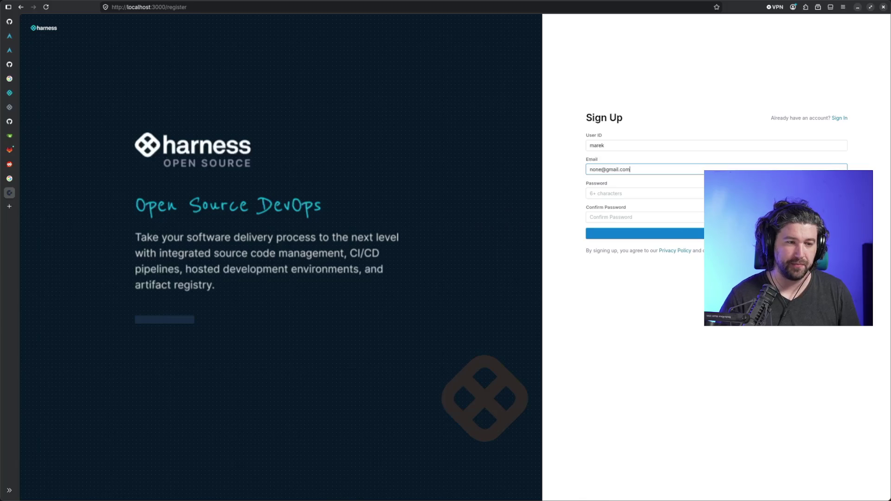
pyautogui.click(645, 193)
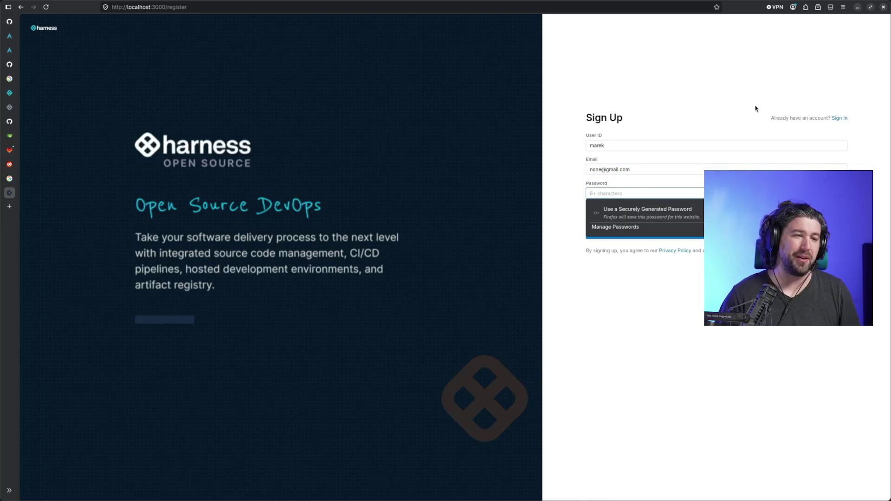
pyautogui.click(636, 170)
pyautogui.moveTo(636, 170); pyautogui.dragTo(559, 170)
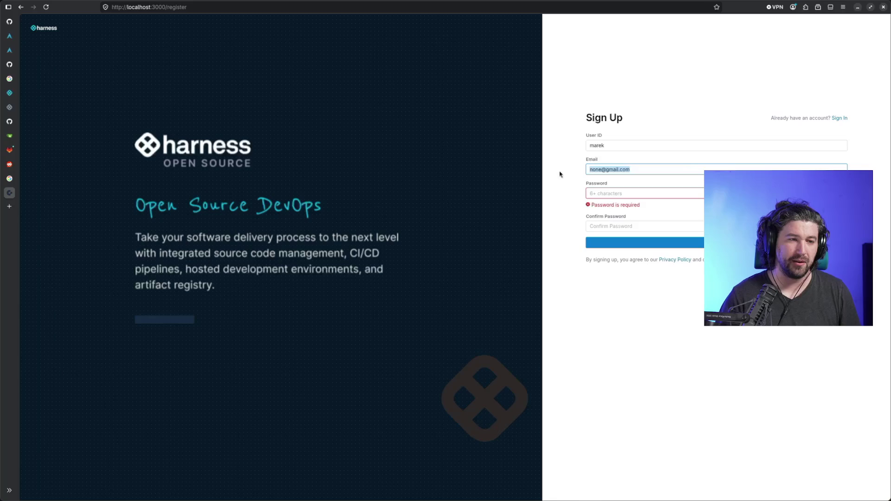
# Enter and confirm the account password, submit sign-up, and decline Firefox's password saving
pyautogui.click(616, 194)
pyautogui.click(616, 194)
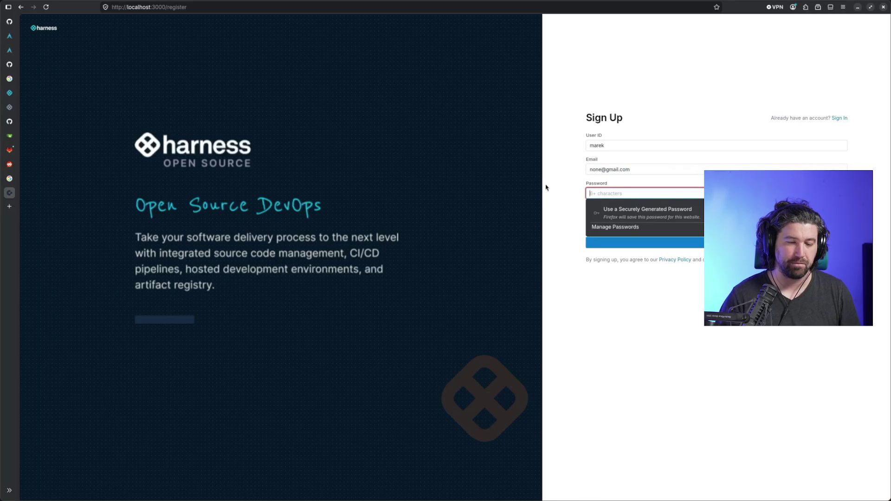
pyautogui.write('password')
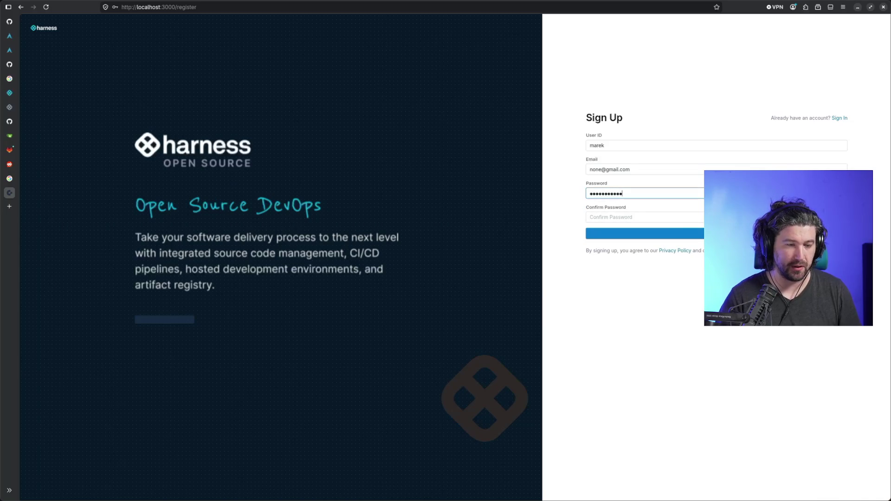
pyautogui.click(645, 217)
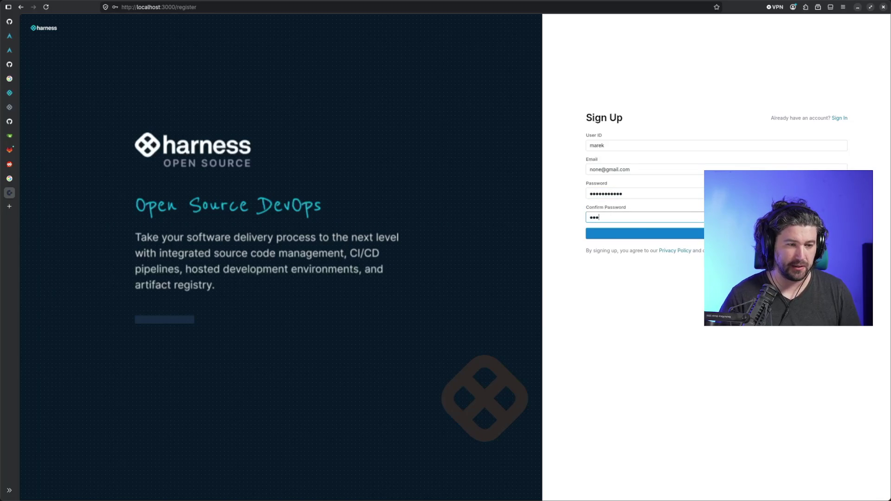
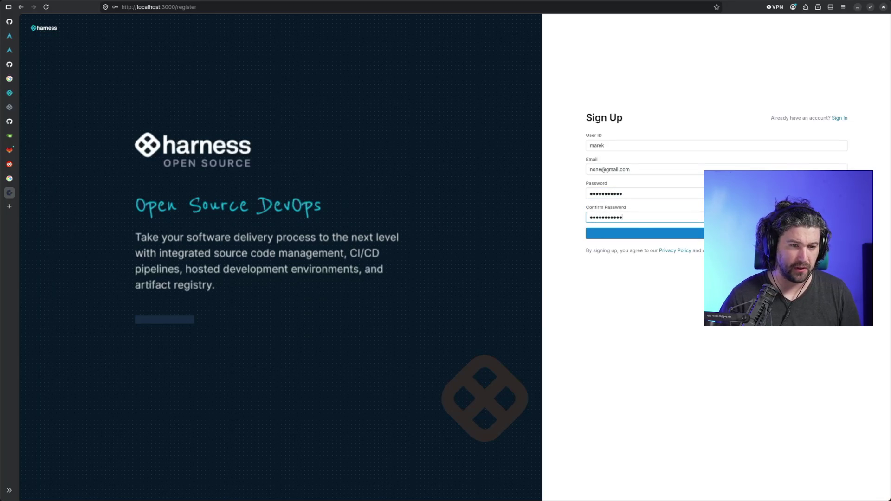
pyautogui.press('Return')
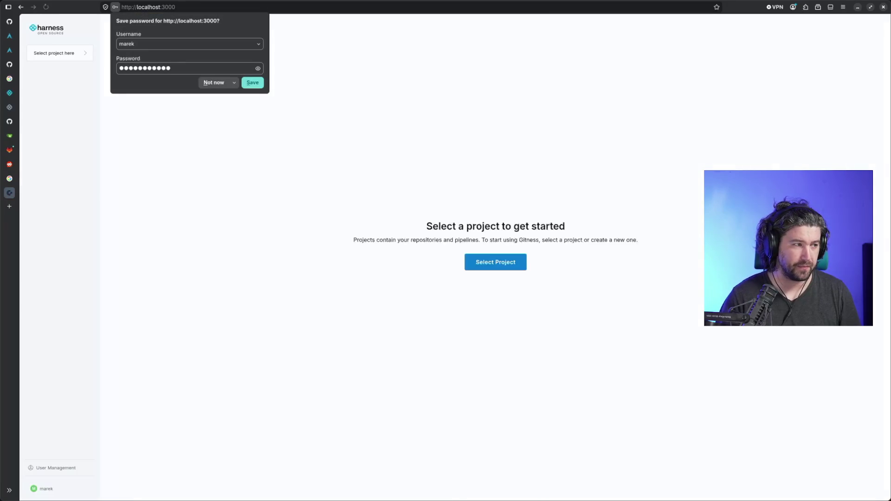
pyautogui.click(258, 97)
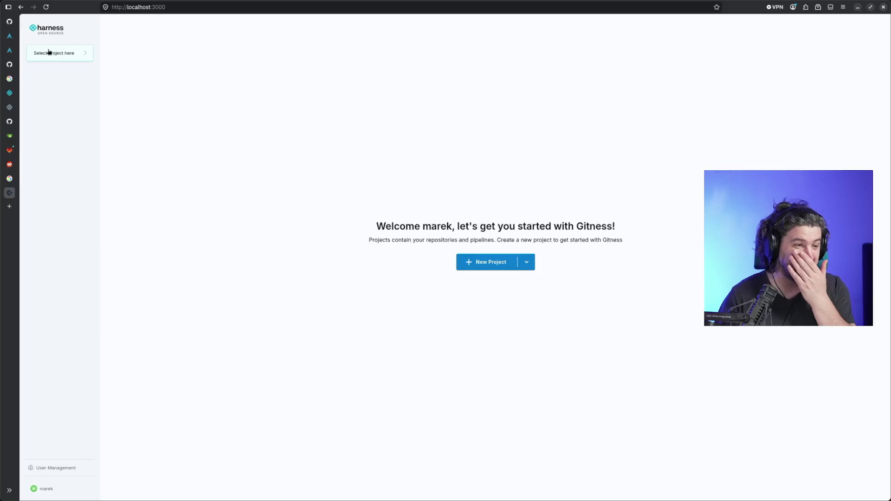
# Start a new project named bob with the description 'it is bob' and create it
pyautogui.click(511, 263)
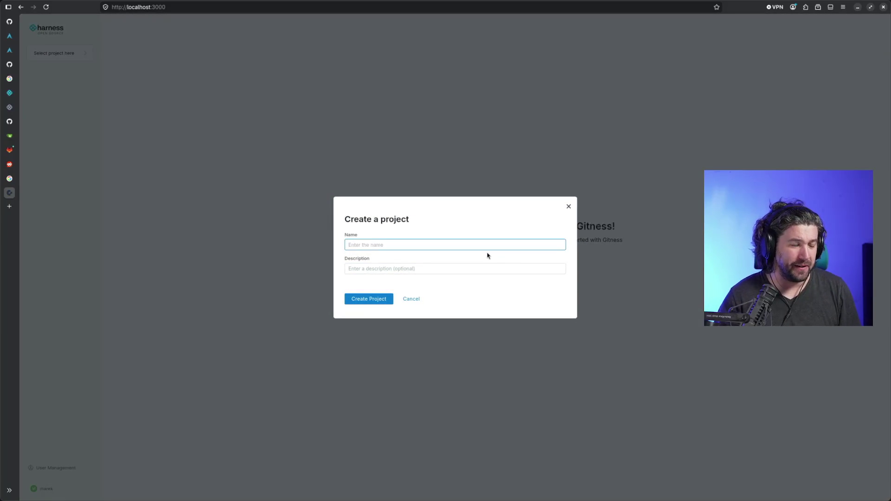
pyautogui.write('bob')
pyautogui.press('Tab')
pyautogui.write('it')
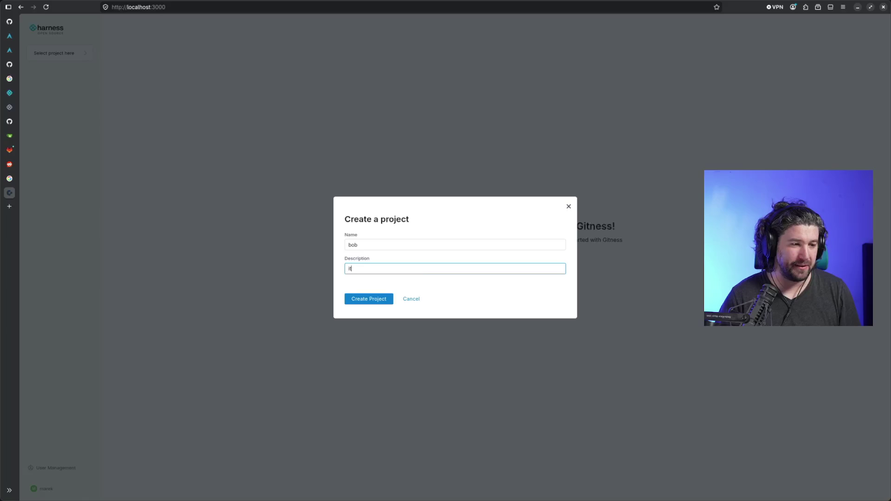
pyautogui.write('ob')
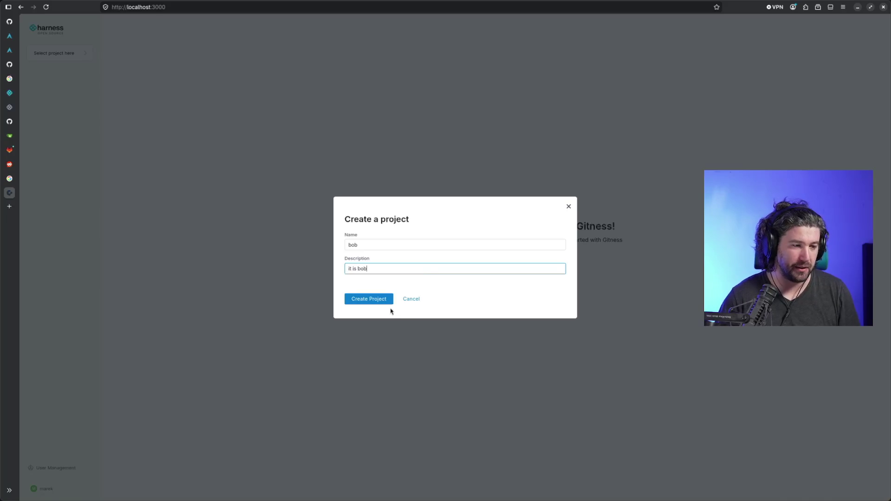
pyautogui.click(375, 301)
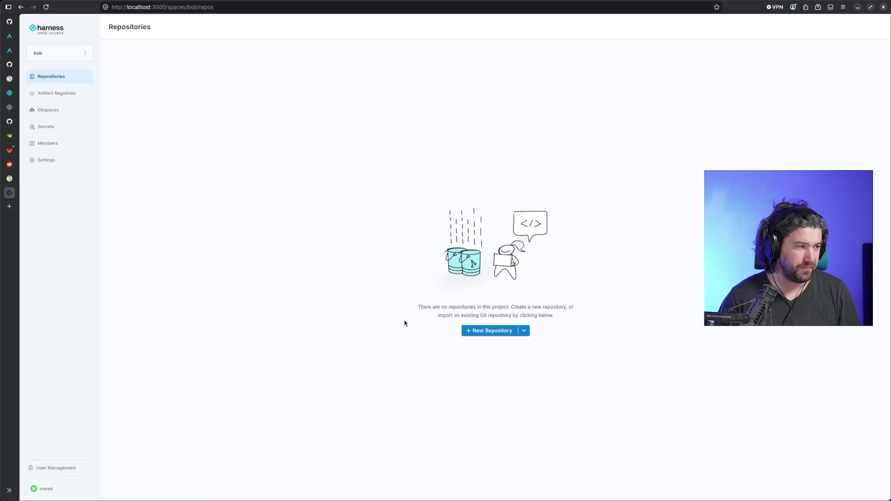
pyautogui.click(76, 57)
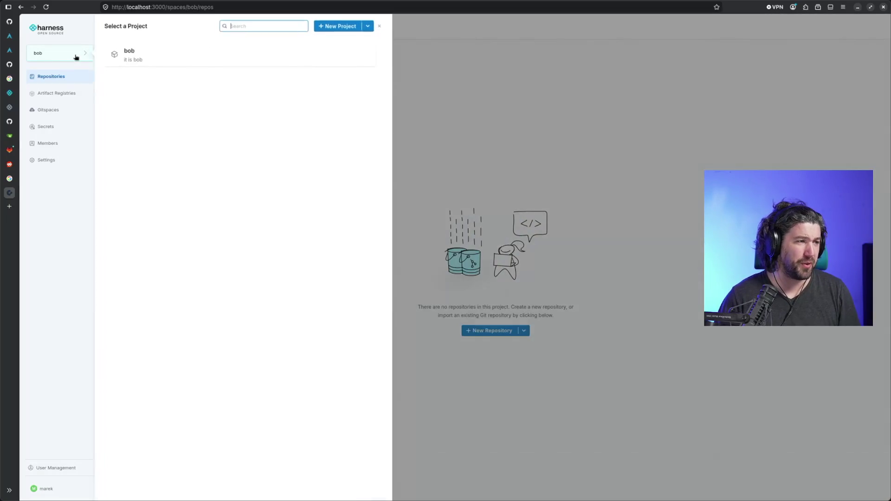
pyautogui.click(58, 93)
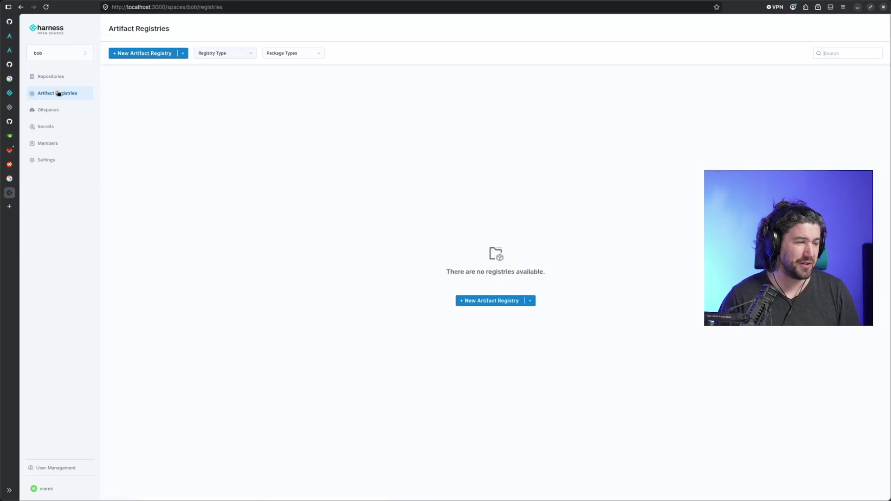
pyautogui.click(65, 111)
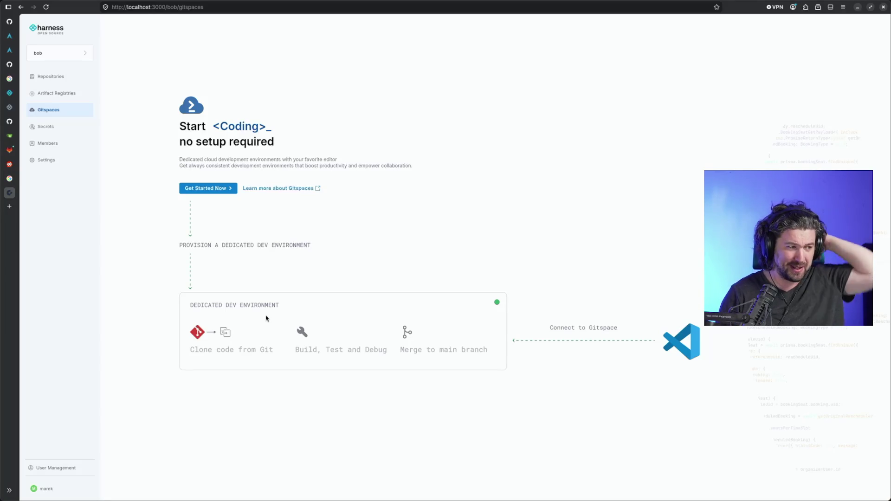
pyautogui.click(49, 128)
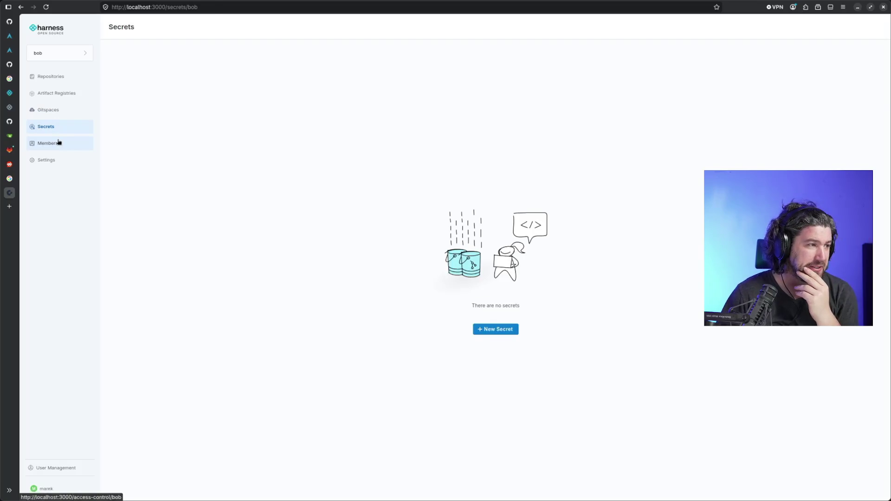
pyautogui.click(63, 145)
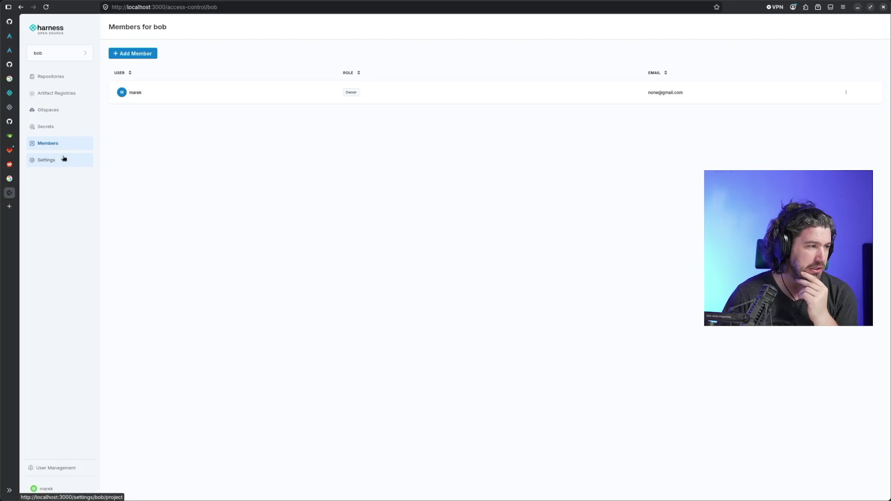
pyautogui.click(64, 159)
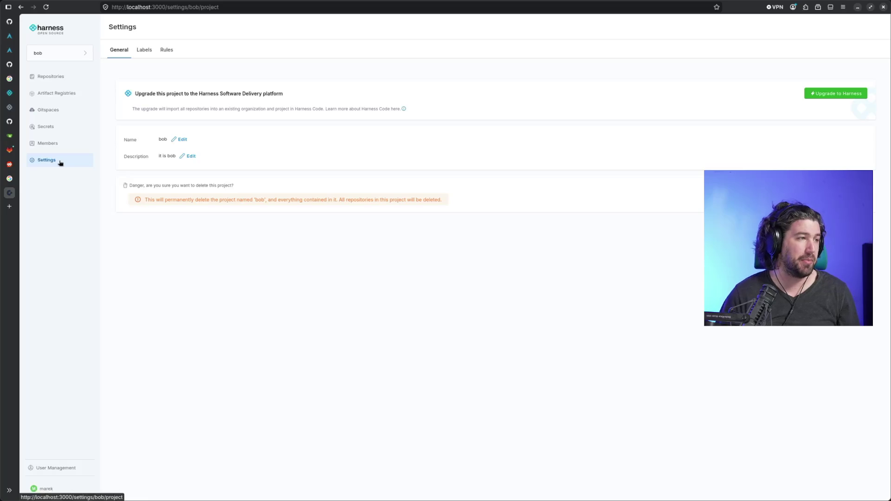
pyautogui.click(59, 77)
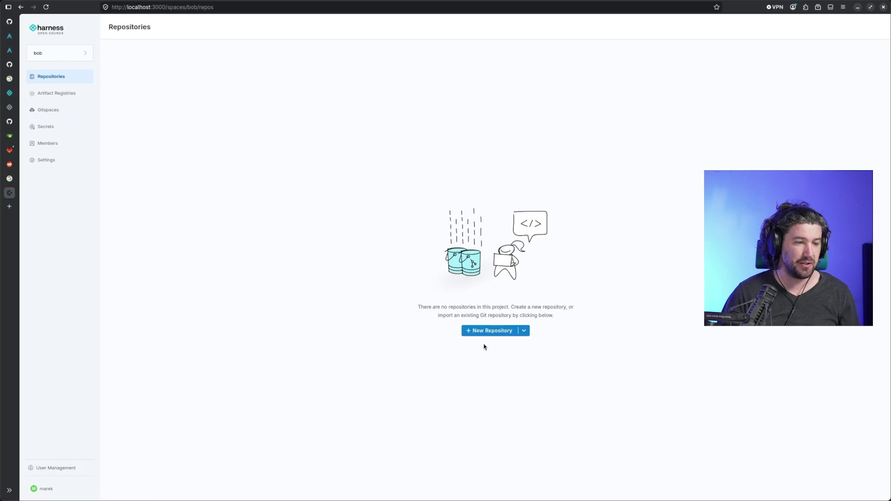
pyautogui.click(485, 331)
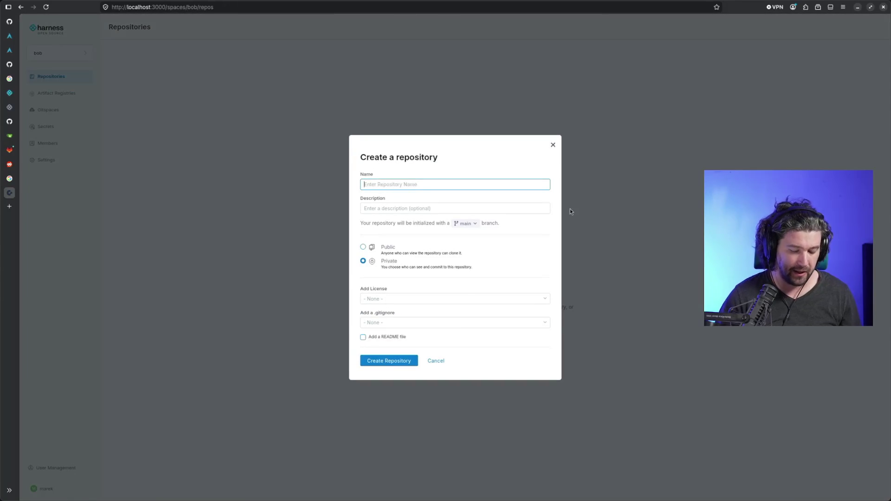
# Name the repository bob-service, add a description, and choose the MIT license
pyautogui.write('bob-service')
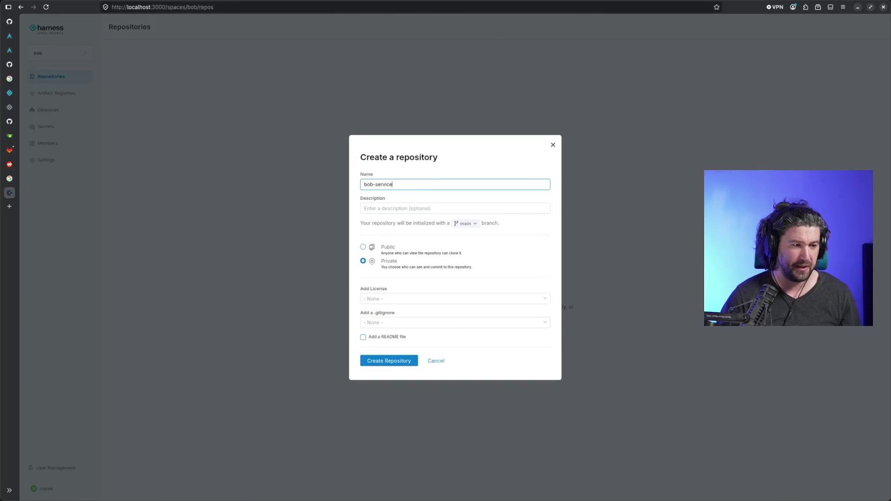
pyautogui.click(365, 209)
pyautogui.write('C')
pyautogui.write(' bob service')
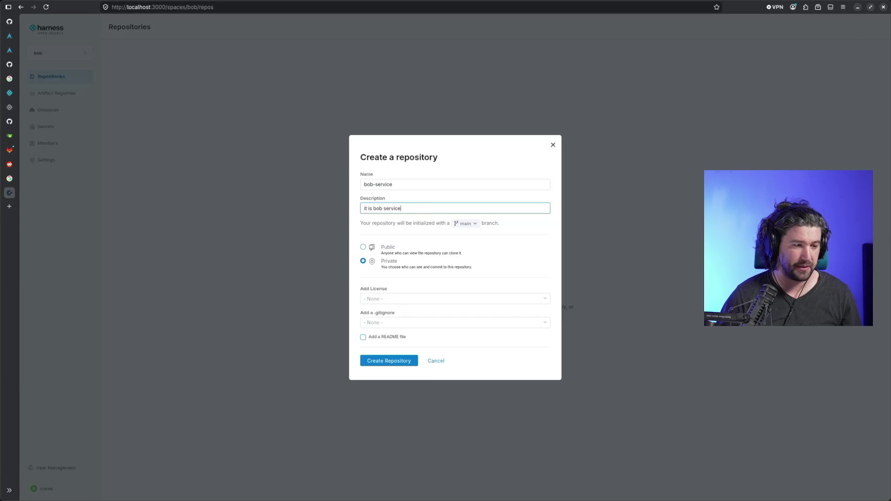
pyautogui.click(400, 298)
pyautogui.write('b')
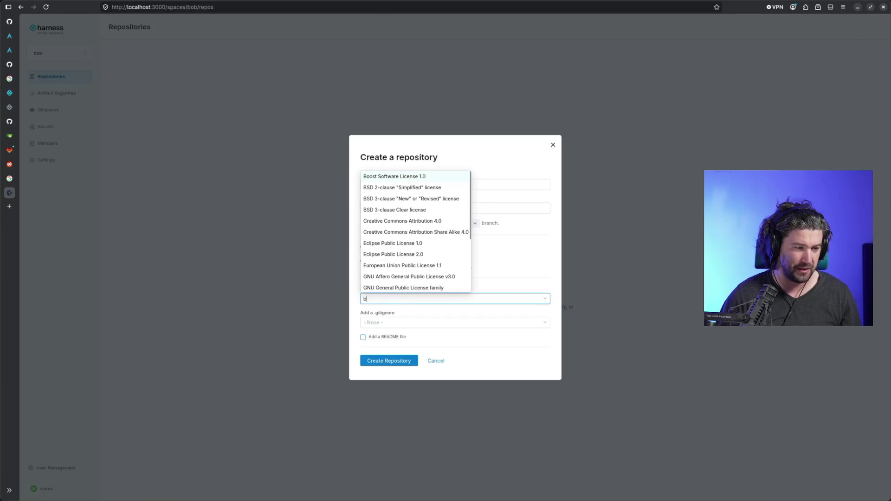
pyautogui.press('BackSpace')
pyautogui.write('mi')
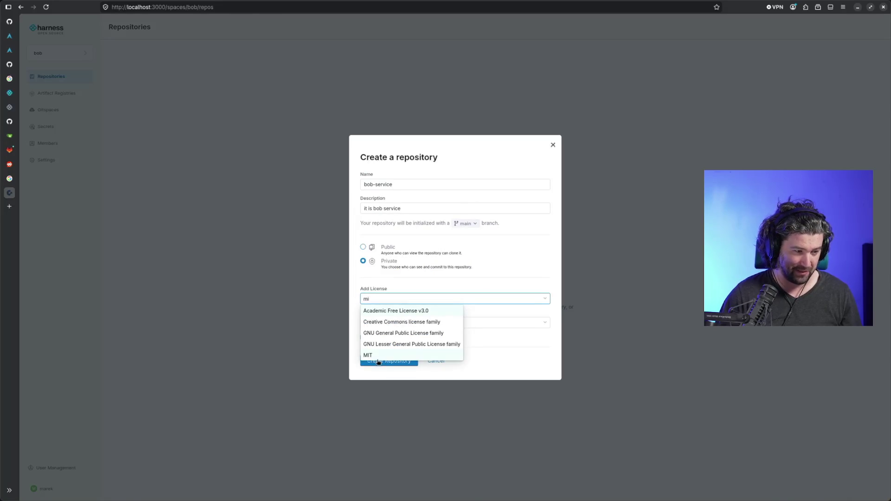
pyautogui.click(374, 356)
# Add a Rust .gitignore and a README, then create the repository
pyautogui.click(401, 325)
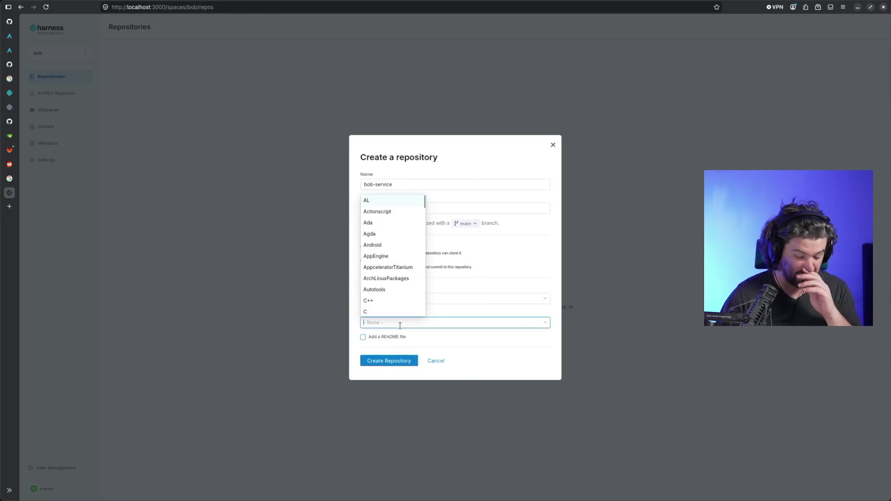
pyautogui.write('rus')
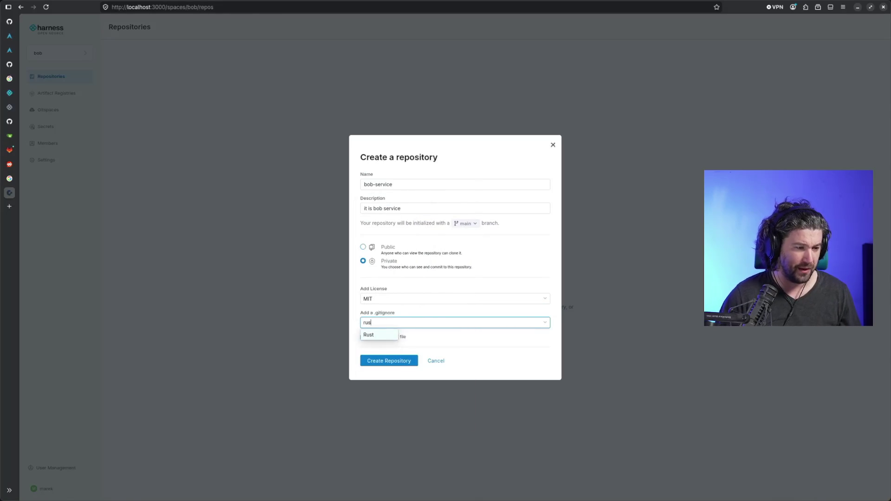
pyautogui.click(389, 336)
pyautogui.click(390, 339)
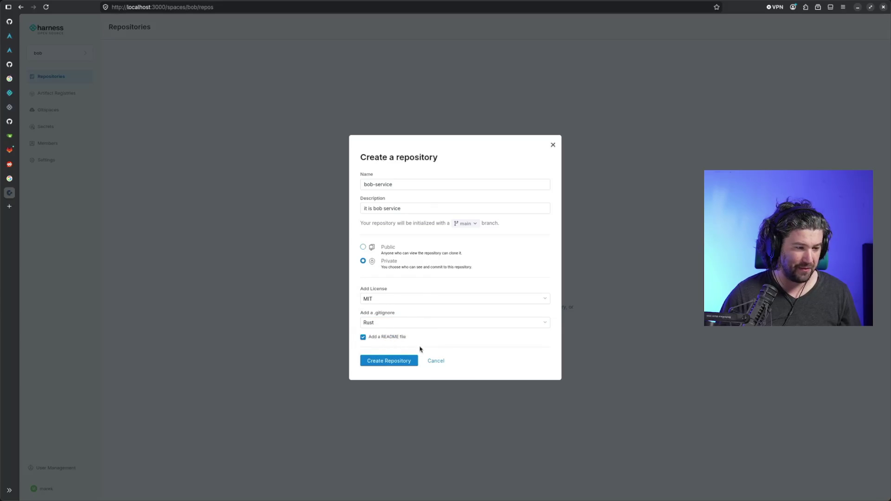
pyautogui.click(404, 363)
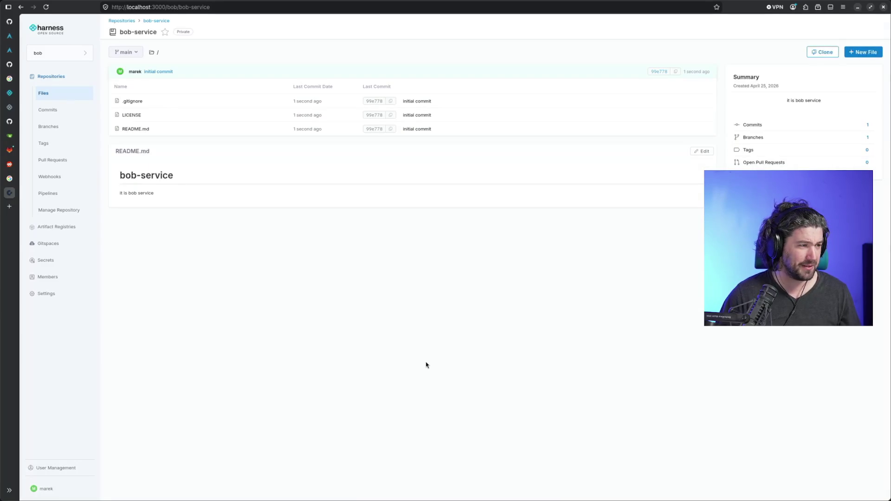
pyautogui.click(48, 78)
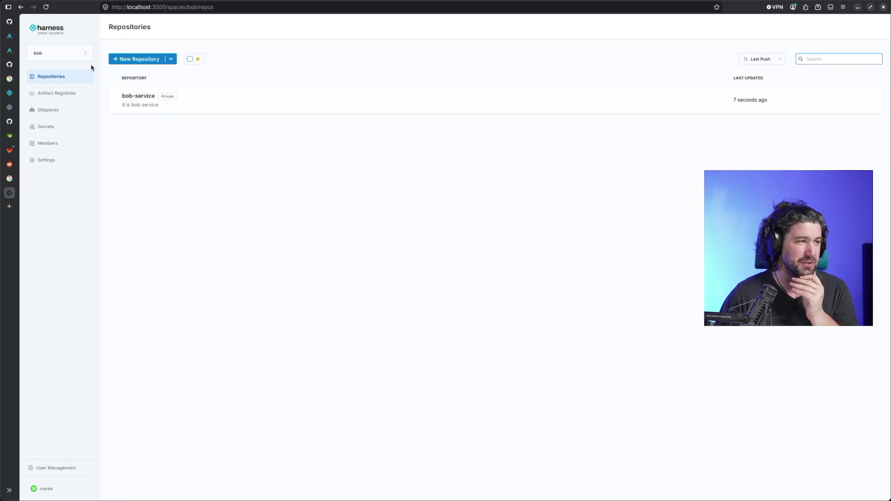
pyautogui.click(67, 57)
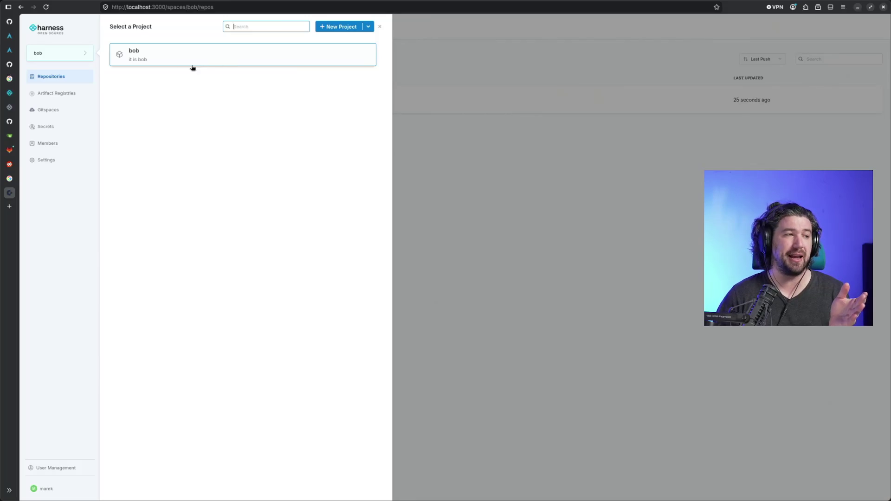
pyautogui.click(156, 56)
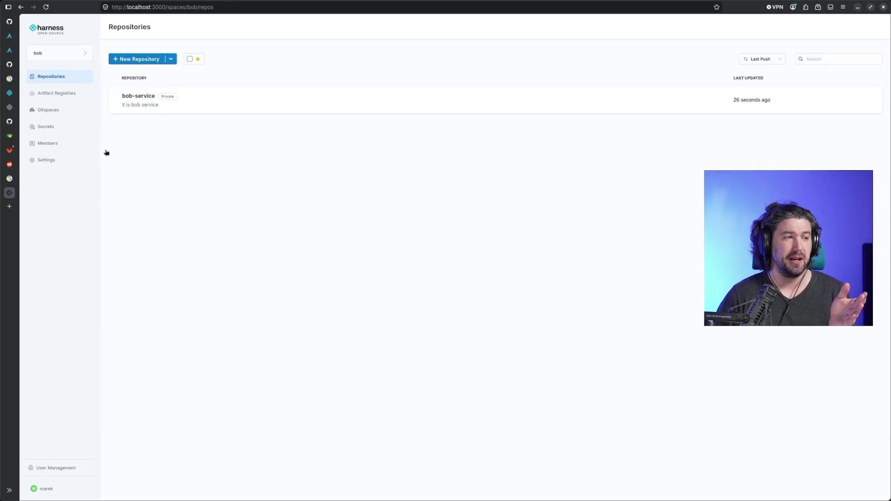
pyautogui.click(202, 98)
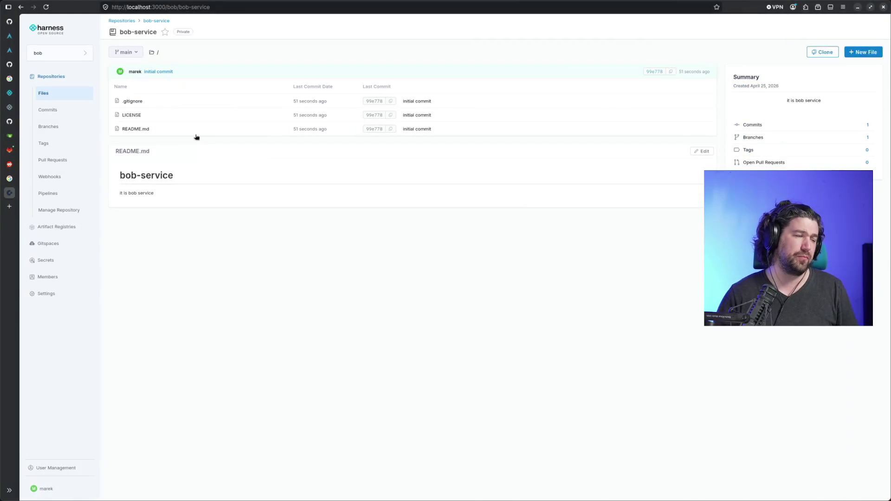
# Search 'digital ocean' in a new tab and open the DigitalOcean result
pyautogui.hotkey('ctrl', 't')
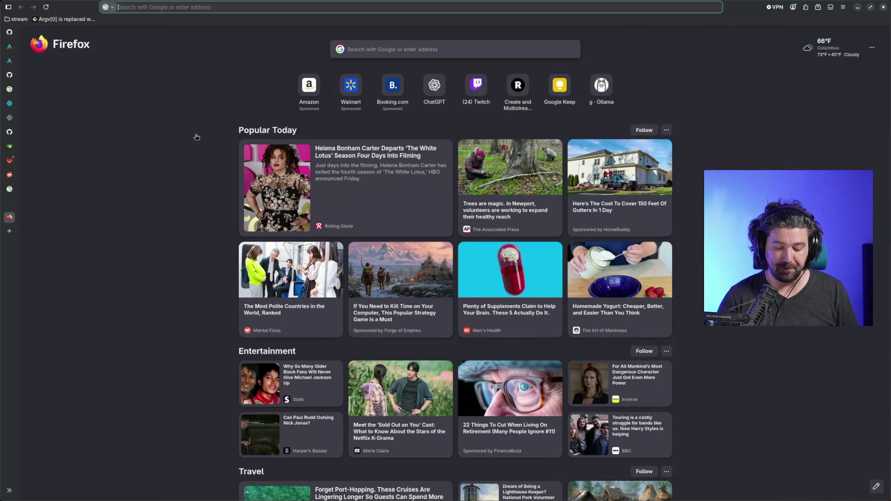
pyautogui.write('d')
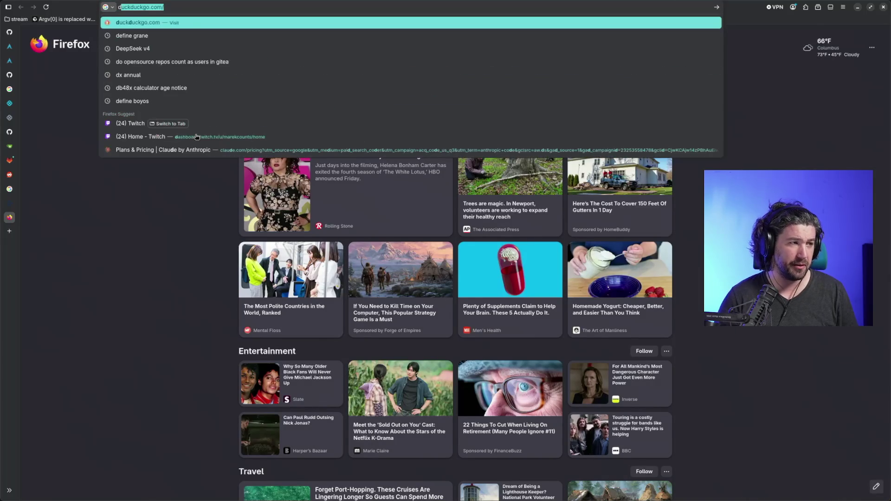
pyautogui.write('igital')
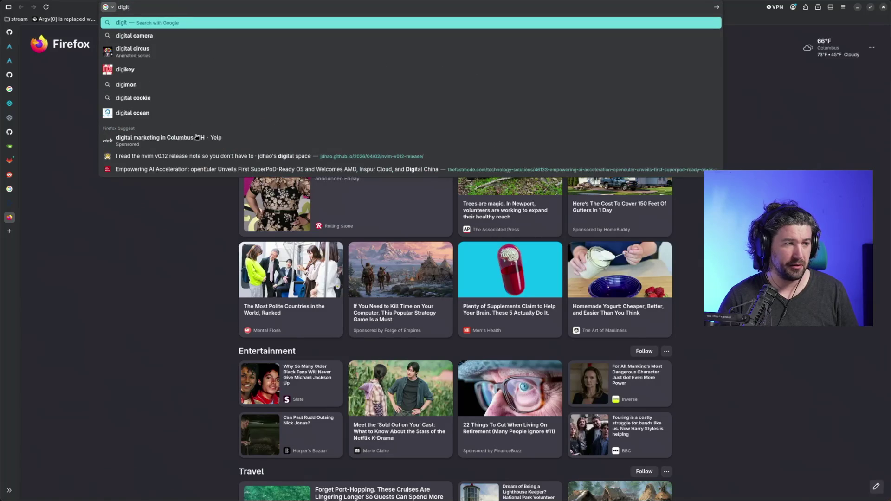
pyautogui.write(' ocean')
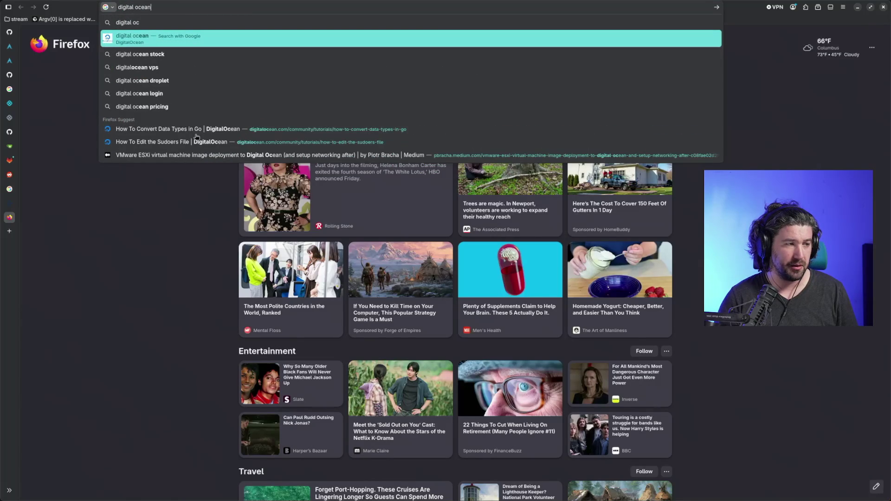
pyautogui.press('Return')
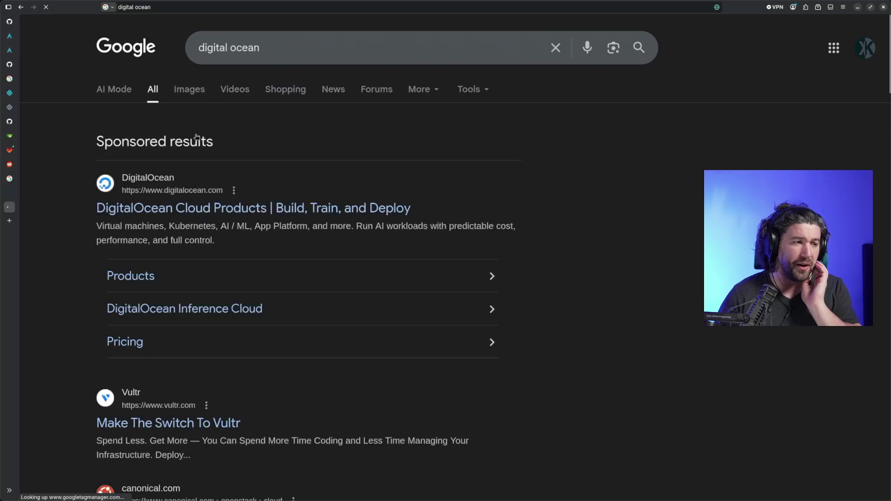
pyautogui.click(235, 214)
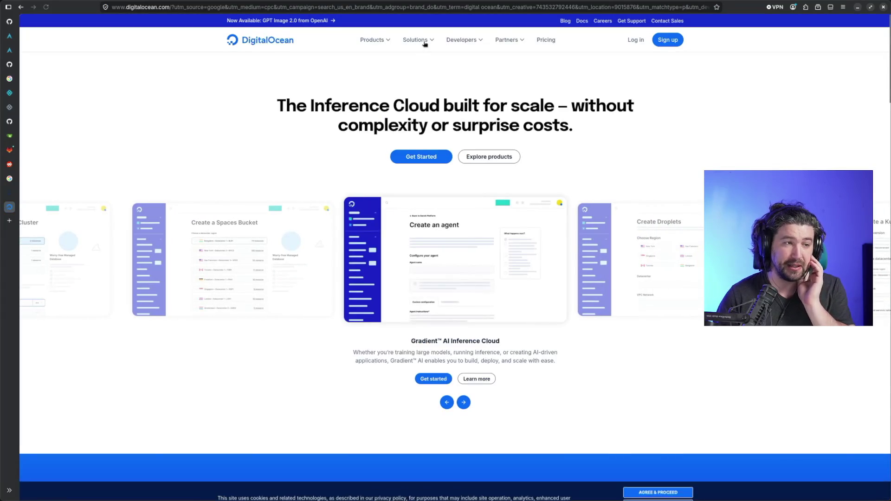
# Open DigitalOcean's pricing page from the site navigation
pyautogui.click(424, 41)
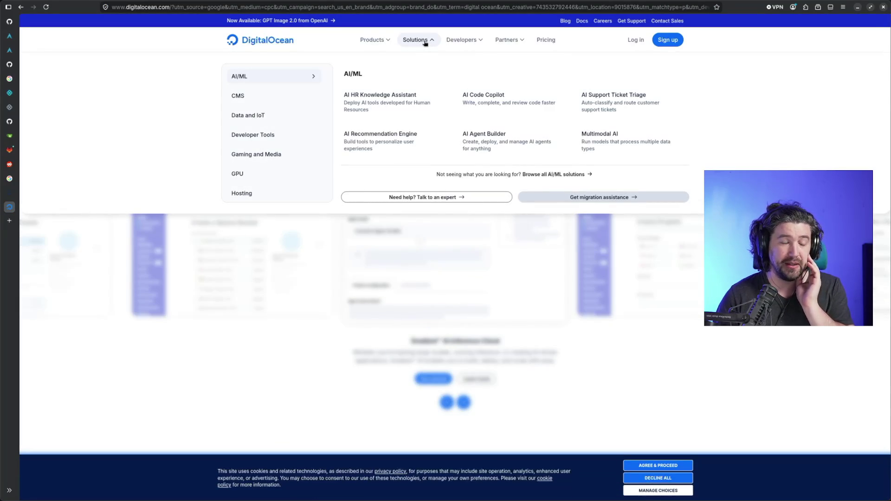
pyautogui.click(546, 40)
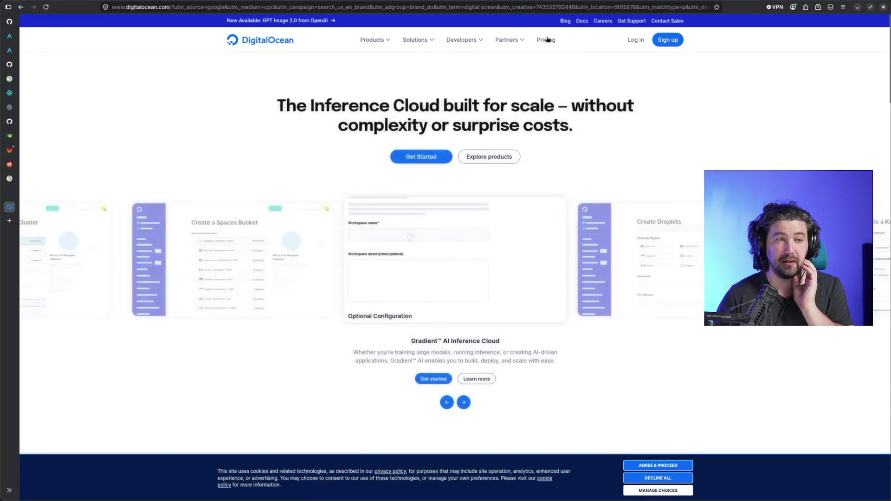
pyautogui.moveTo(524, 52)
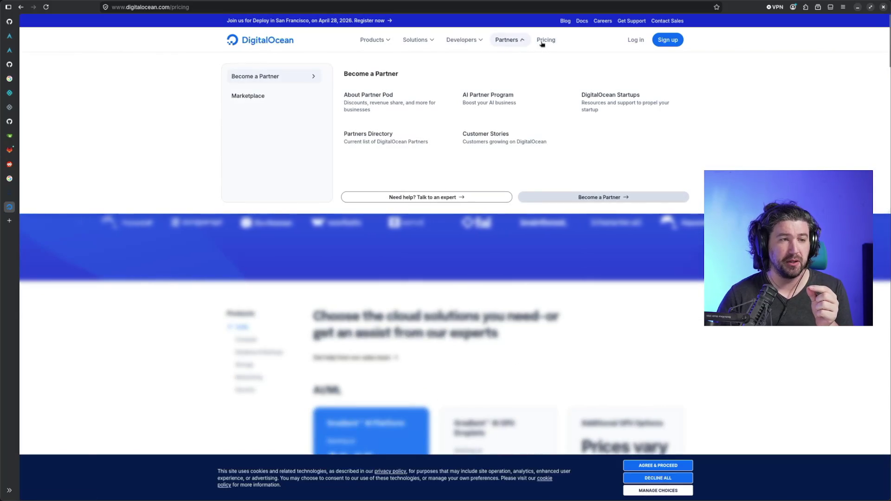
pyautogui.scroll(-6, 353, 186)
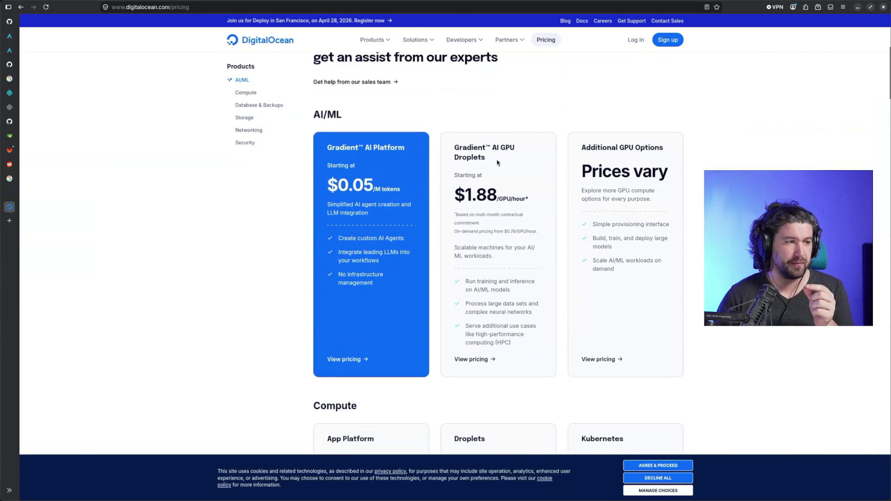
# Jump to the Compute pricing section and highlight Kubernetes' $12 starting price
pyautogui.click(253, 96)
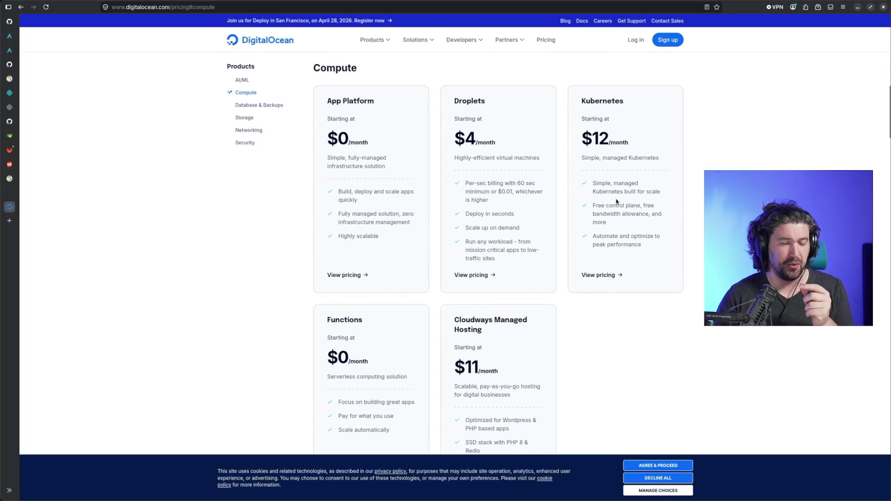
pyautogui.moveTo(593, 139); pyautogui.dragTo(607, 141)
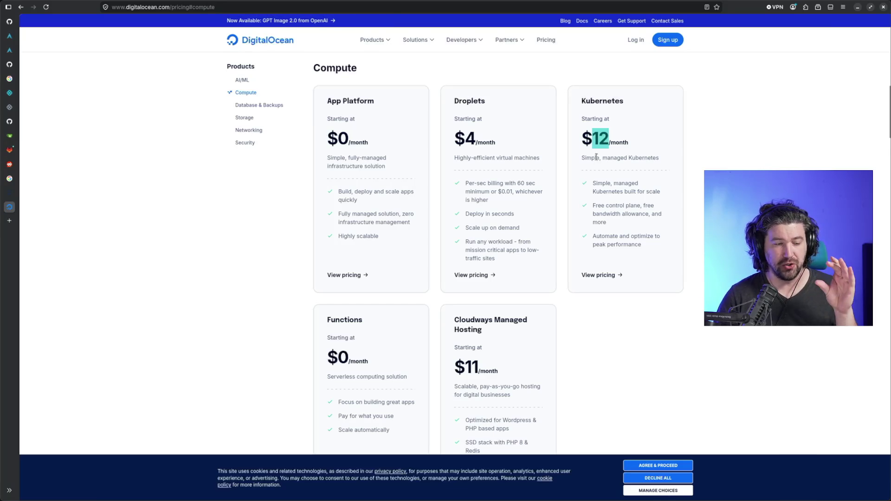
pyautogui.scroll(-1, 601, 153)
pyautogui.scroll(1, 601, 156)
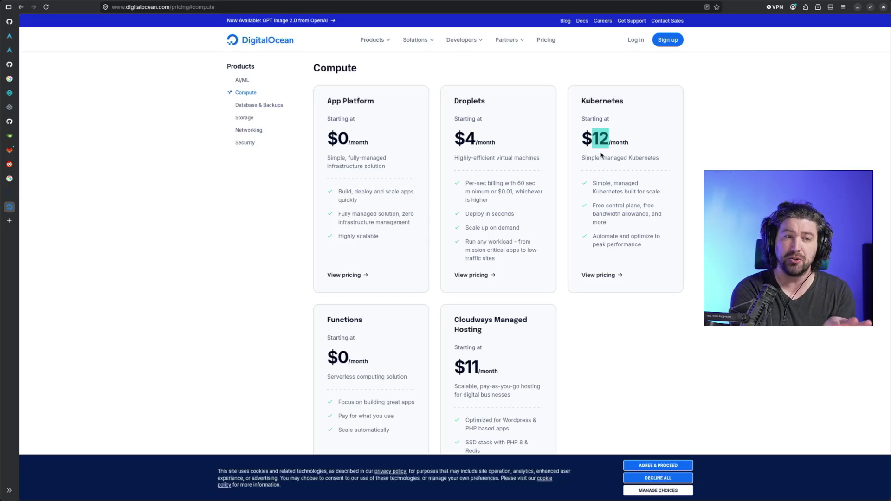
pyautogui.click(285, 3)
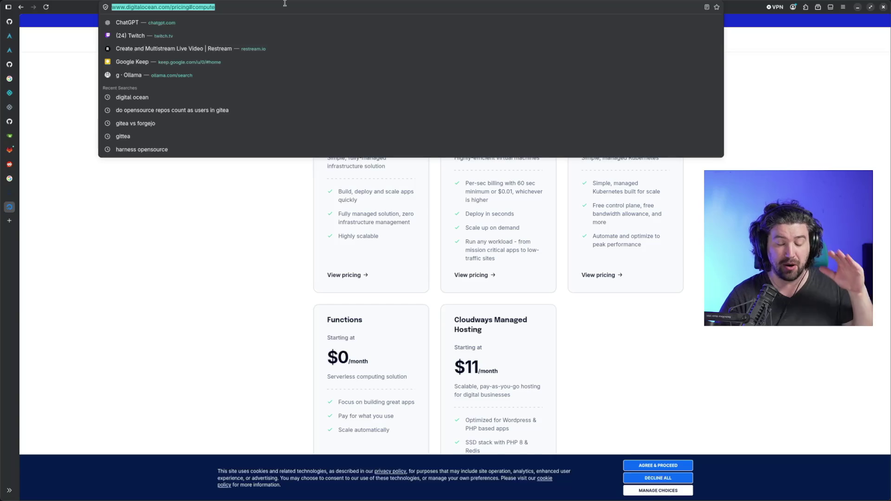
# Go to fly.io, correcting the mistyped address
pyautogui.write('fil')
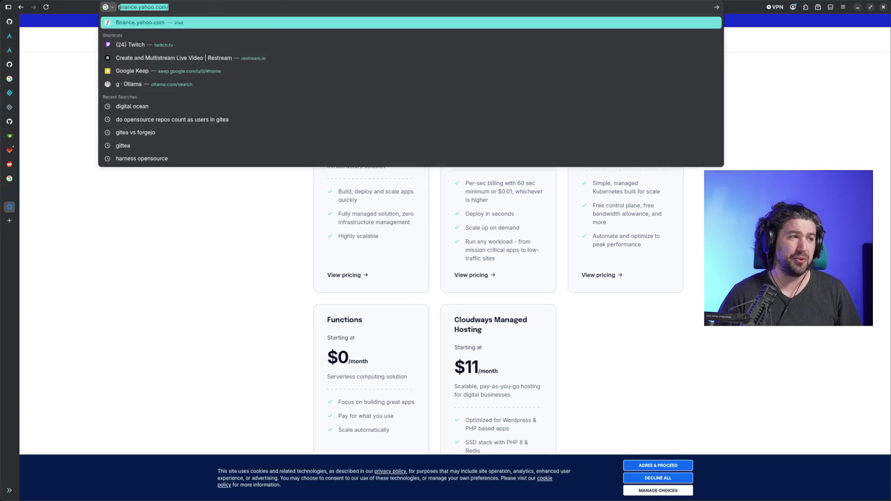
pyautogui.press('BackSpace')
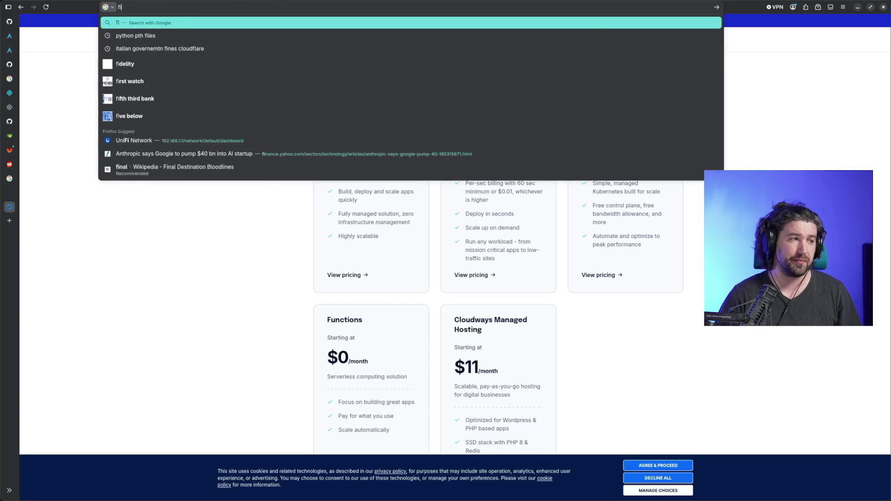
pyautogui.write('y.io')
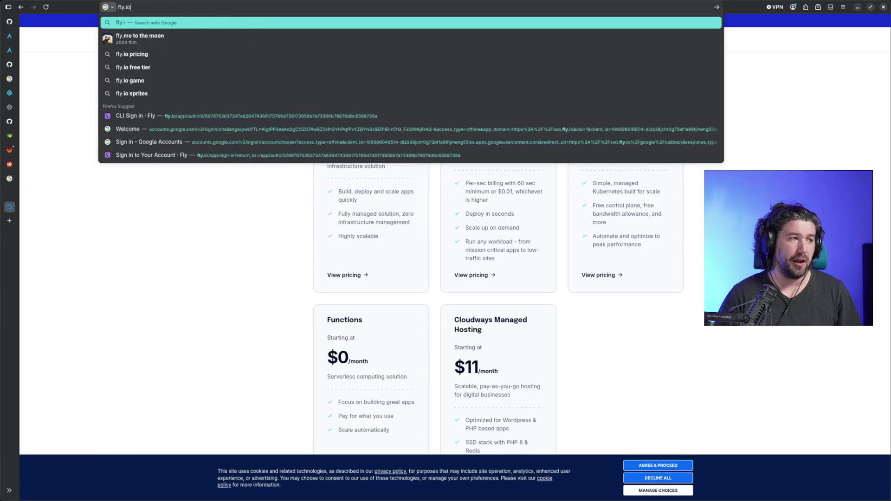
pyautogui.press('Return')
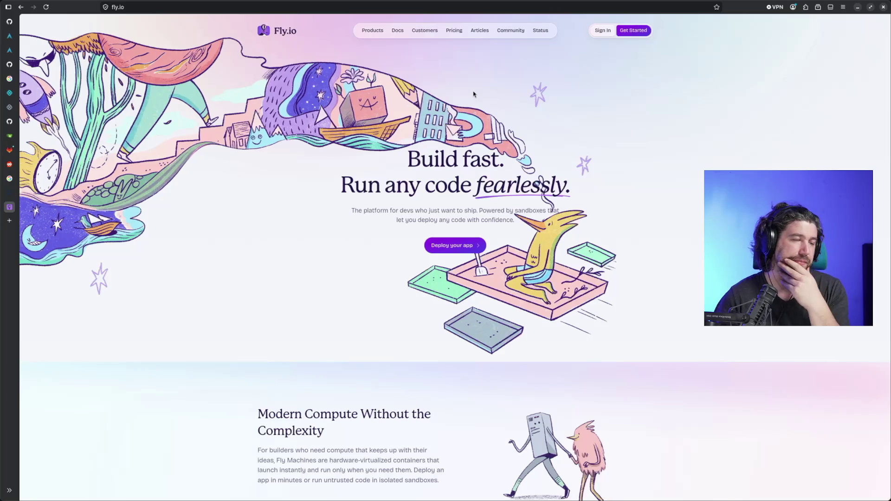
pyautogui.moveTo(384, 35)
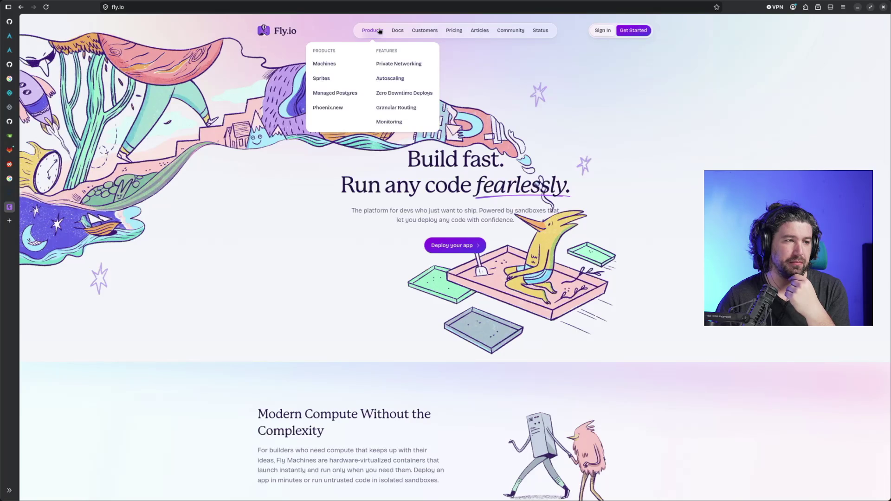
# Open the Fly Machines product page and scroll through it
pyautogui.click(326, 65)
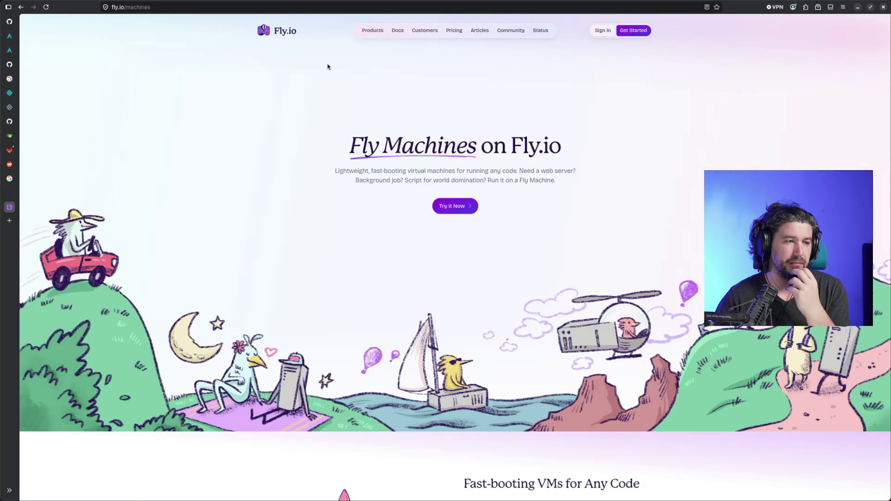
pyautogui.scroll(-5, 341, 62)
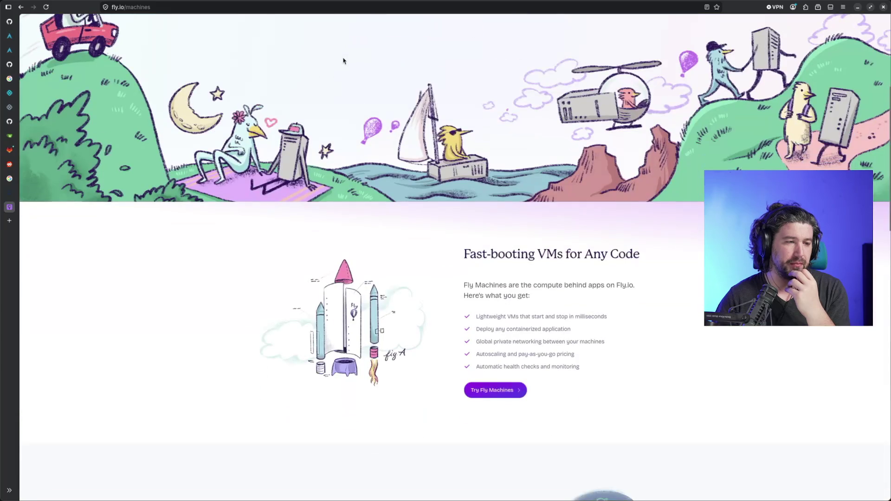
pyautogui.scroll(-6, 344, 65)
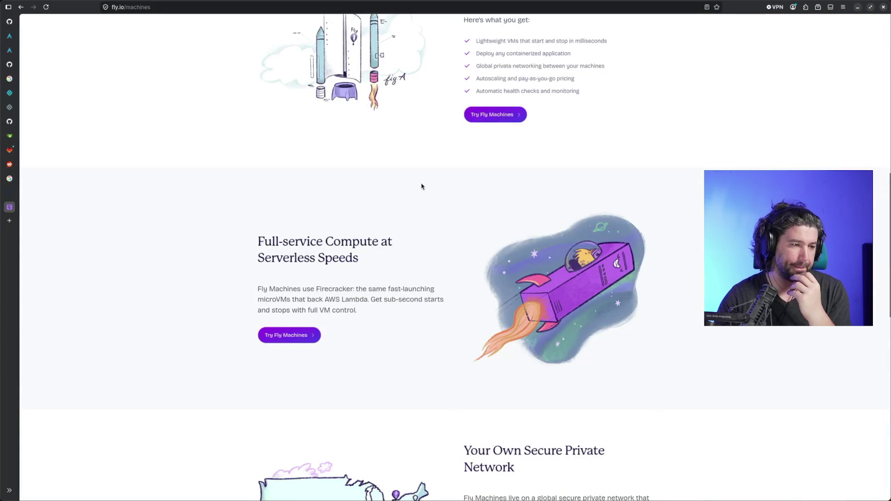
pyautogui.scroll(-5, 421, 187)
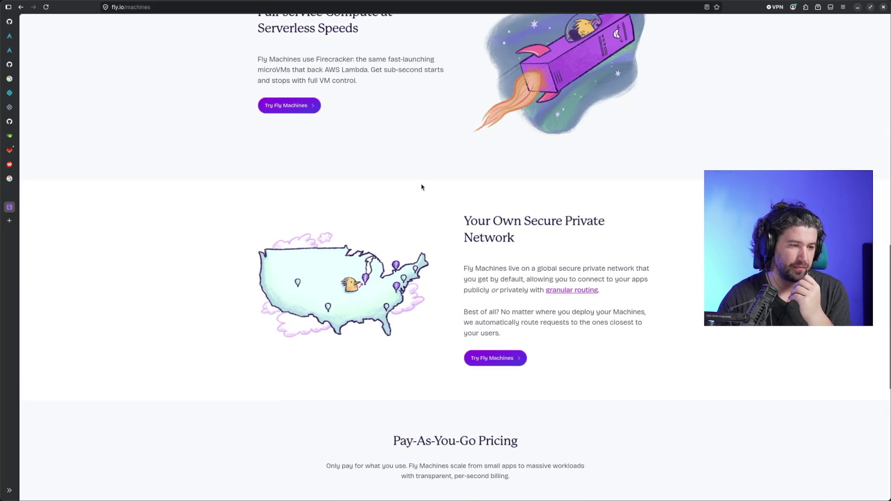
pyautogui.scroll(-3, 422, 187)
pyautogui.scroll(7, 422, 187)
pyautogui.scroll(5, 421, 187)
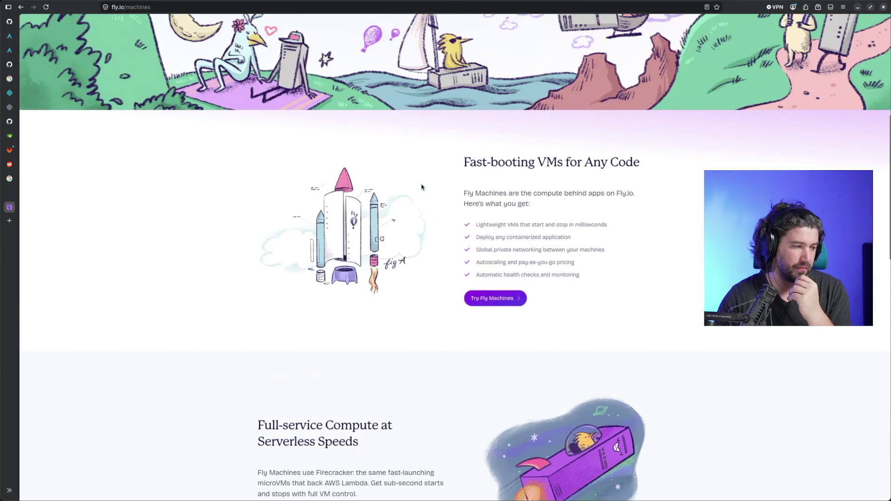
pyautogui.scroll(7, 422, 187)
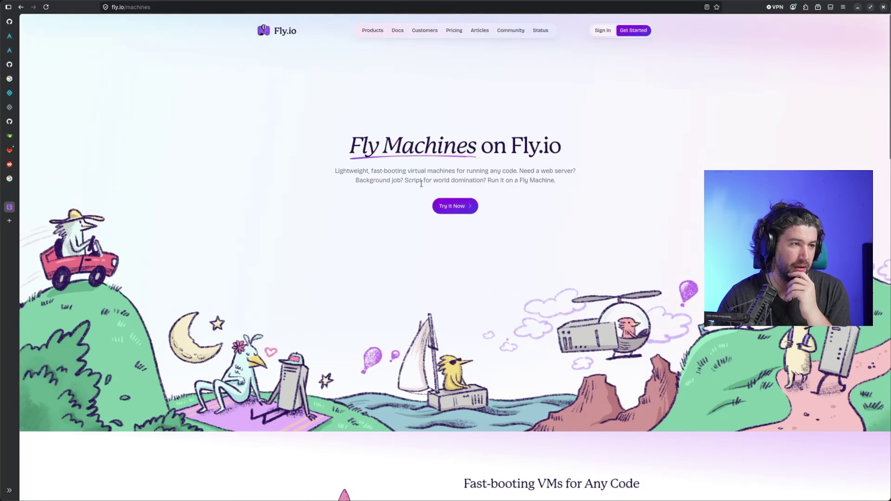
# Visit Phoenix.new, come back, then open the Managed Postgres product page
pyautogui.click(374, 33)
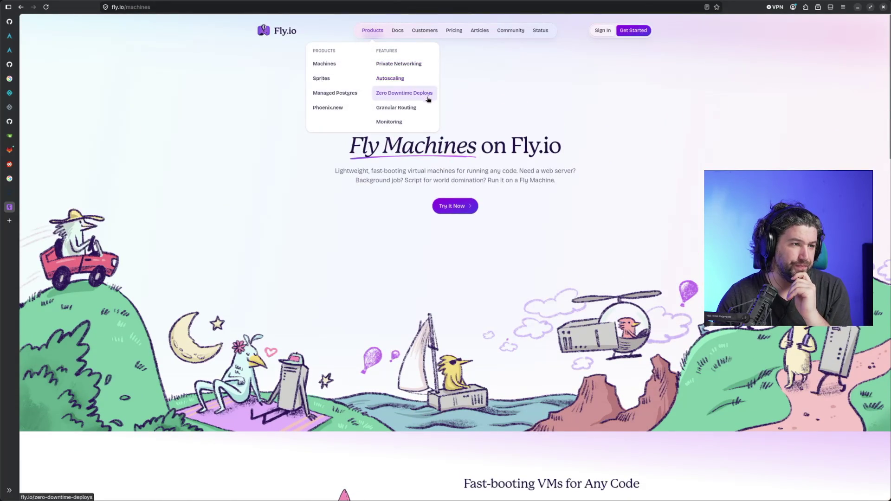
pyautogui.click(352, 111)
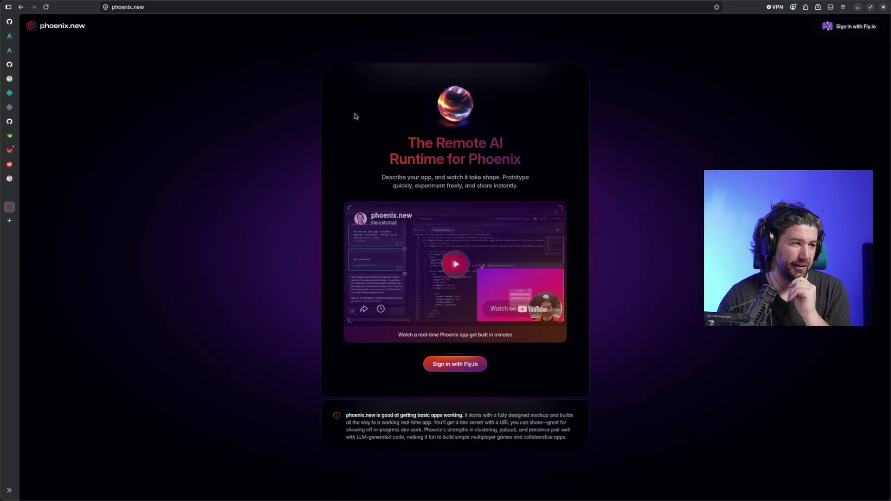
pyautogui.click(21, 7)
pyautogui.moveTo(370, 34)
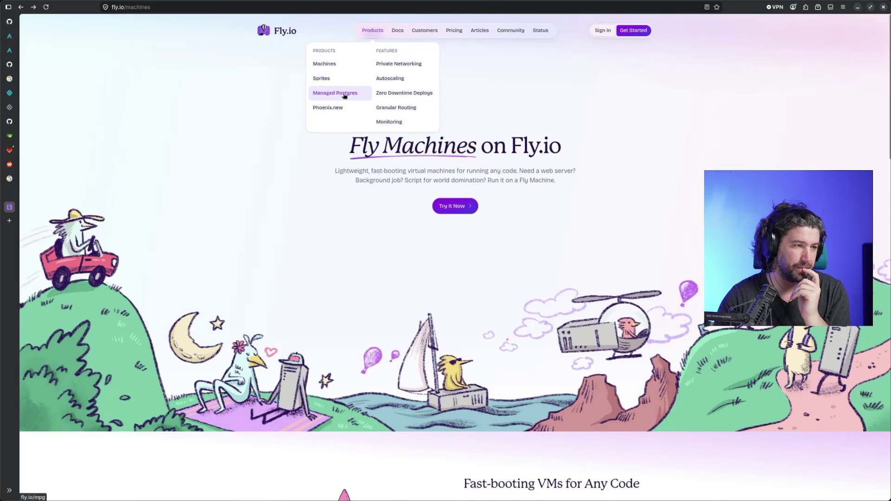
pyautogui.click(341, 95)
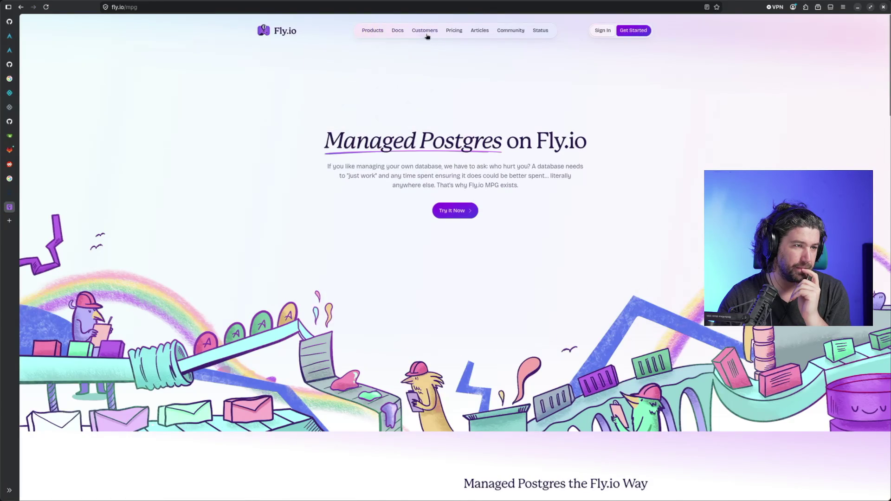
pyautogui.click(453, 31)
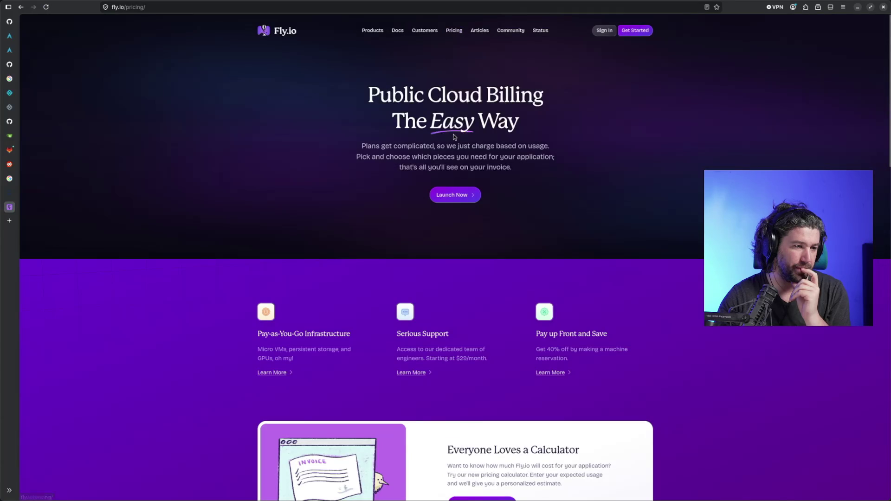
# Read through Fly.io's usage-based pricing, then close it to return to bob-service
pyautogui.scroll(-1, 455, 148)
pyautogui.scroll(-10, 455, 148)
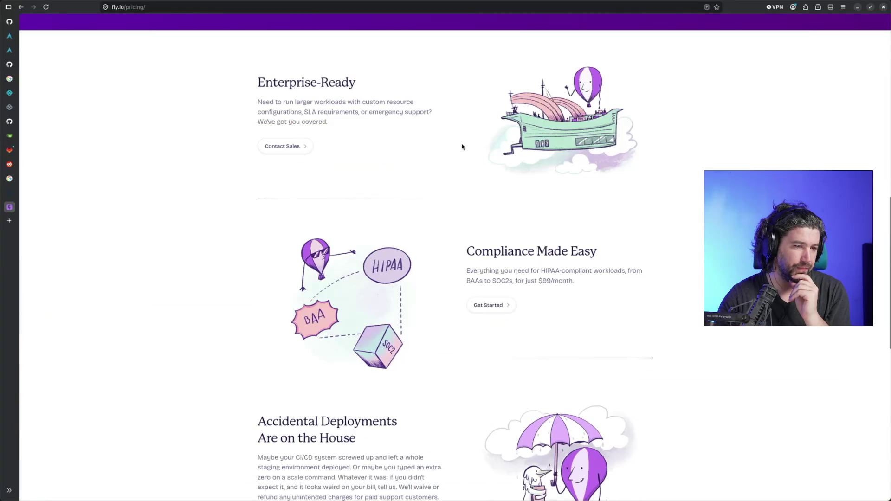
pyautogui.scroll(-4, 462, 147)
pyautogui.scroll(-3, 462, 147)
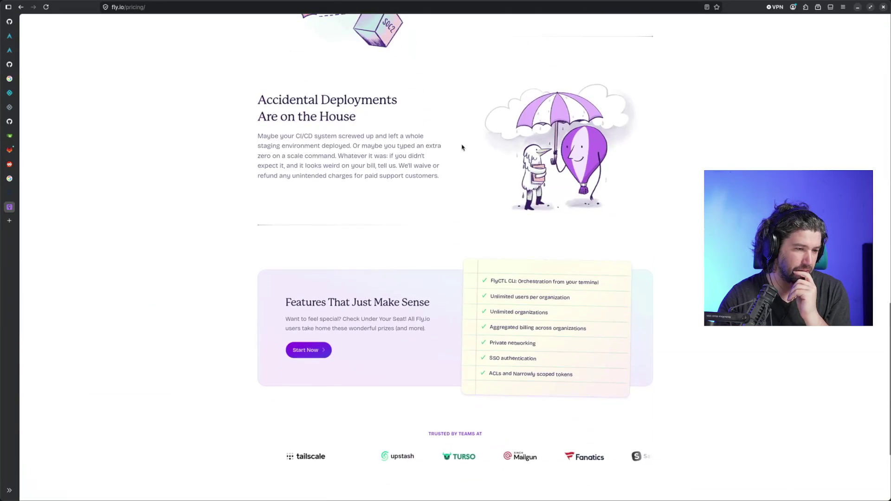
pyautogui.scroll(1, 462, 147)
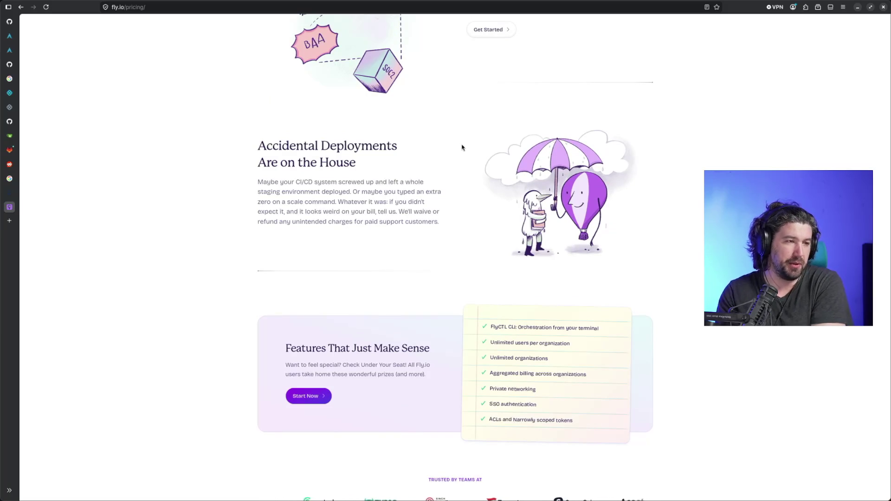
pyautogui.scroll(10, 462, 148)
pyautogui.scroll(4, 504, 218)
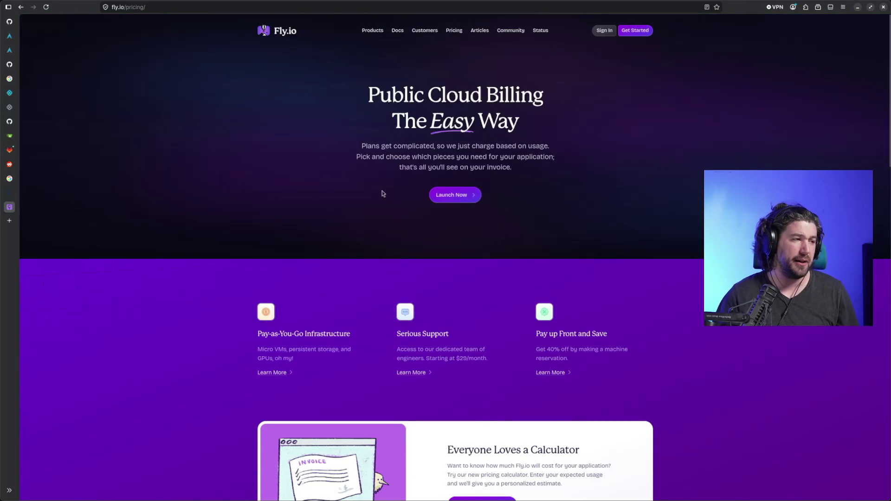
pyautogui.middleClick(10, 207)
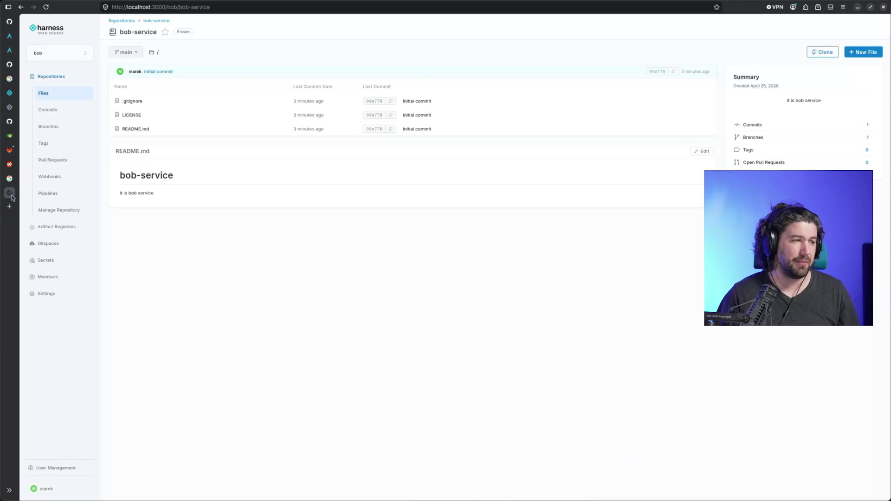
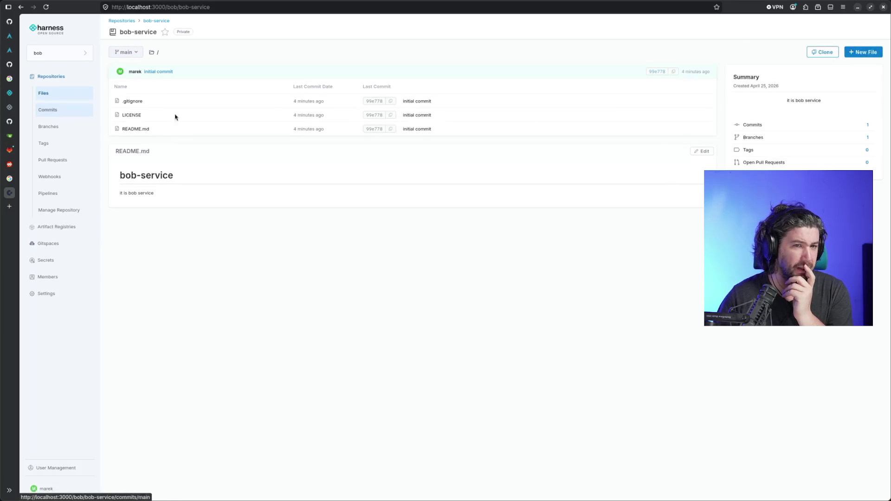
# Check bob-service's HTTPS and SSH clone addresses, then go to its empty Pipelines page
pyautogui.click(825, 53)
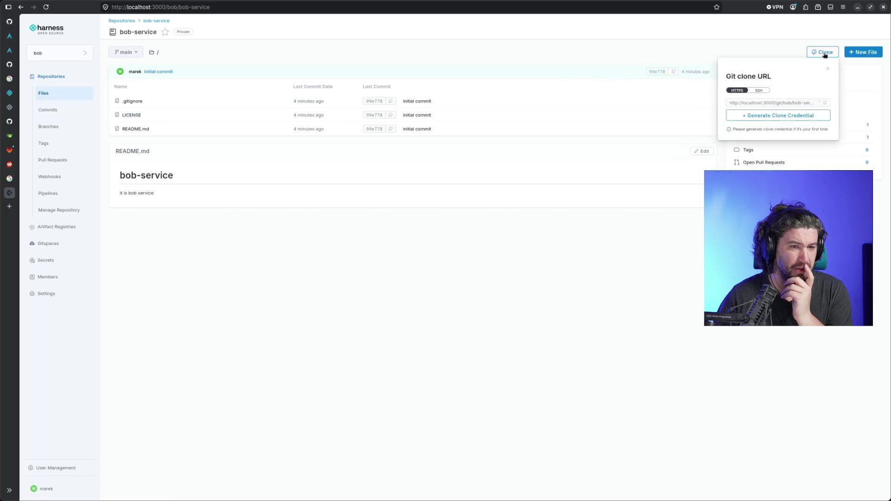
pyautogui.click(760, 91)
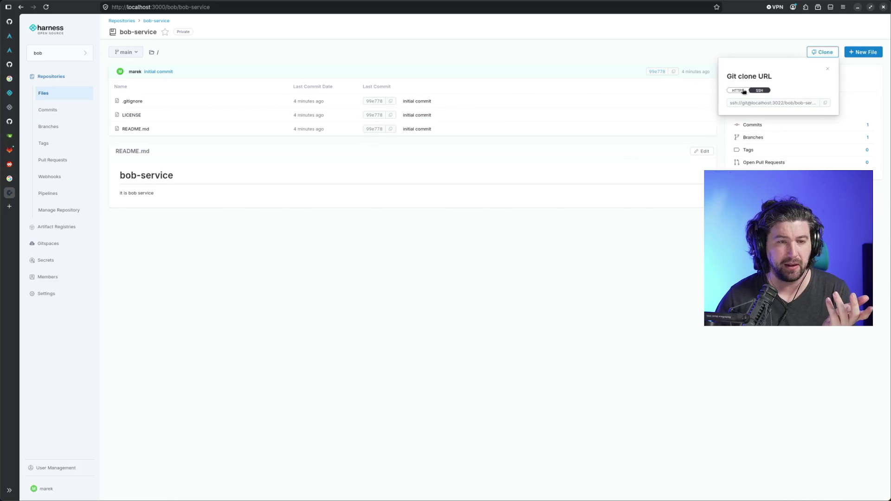
pyautogui.click(744, 91)
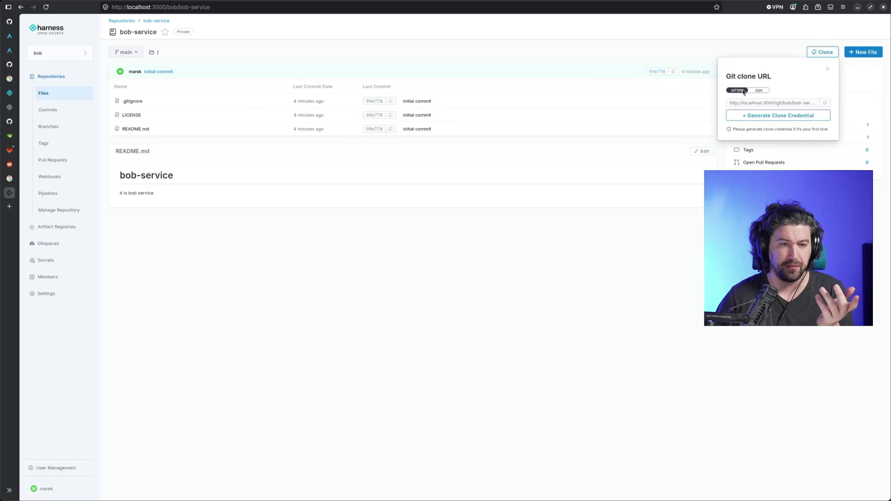
pyautogui.click(758, 91)
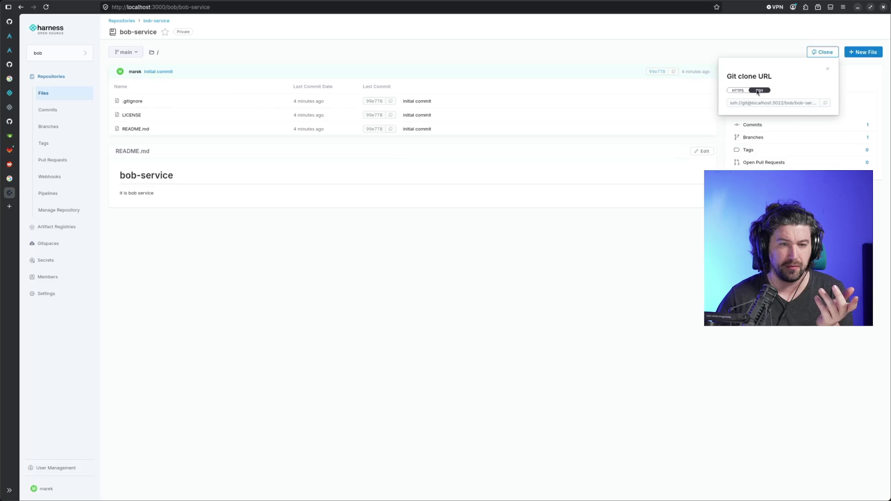
pyautogui.click(828, 69)
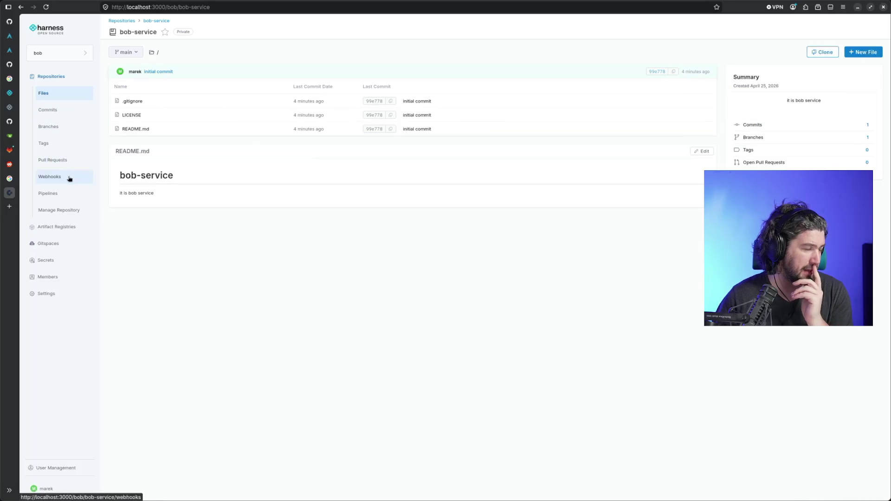
pyautogui.click(70, 201)
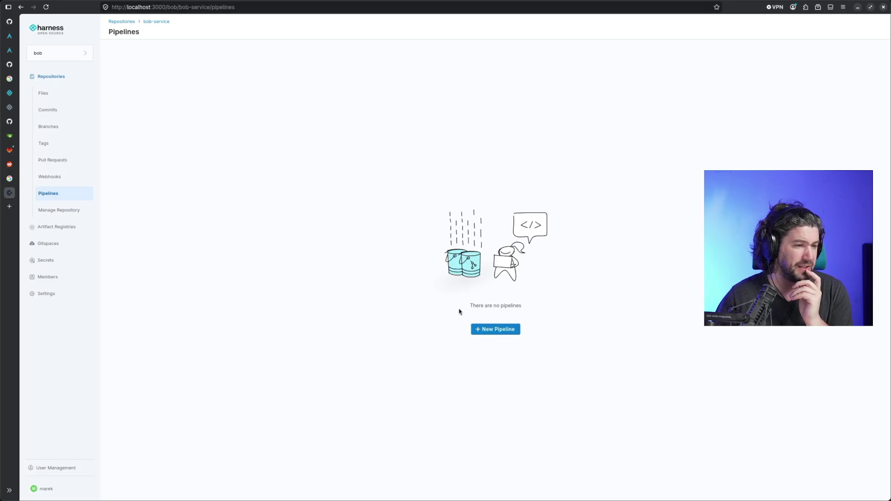
# Create pipeline testing-bob on branch main with YAML path .harness/testing-bob.yaml
pyautogui.click(498, 330)
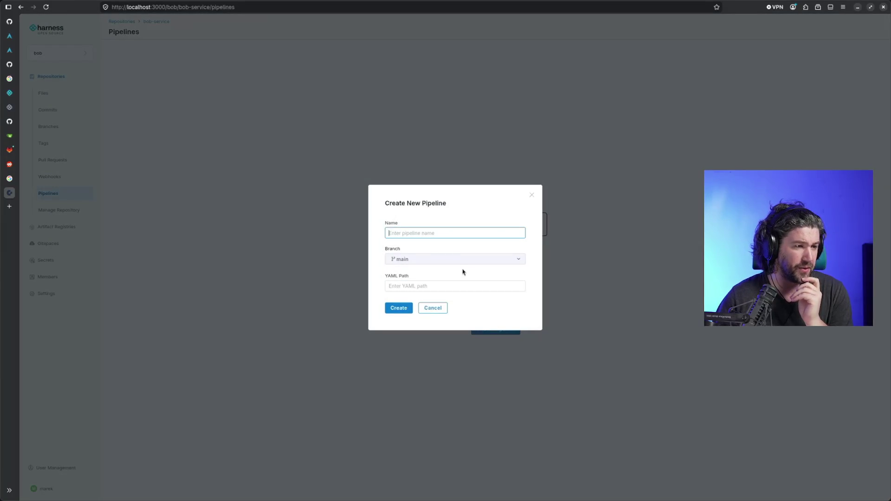
pyautogui.write('testing-bob')
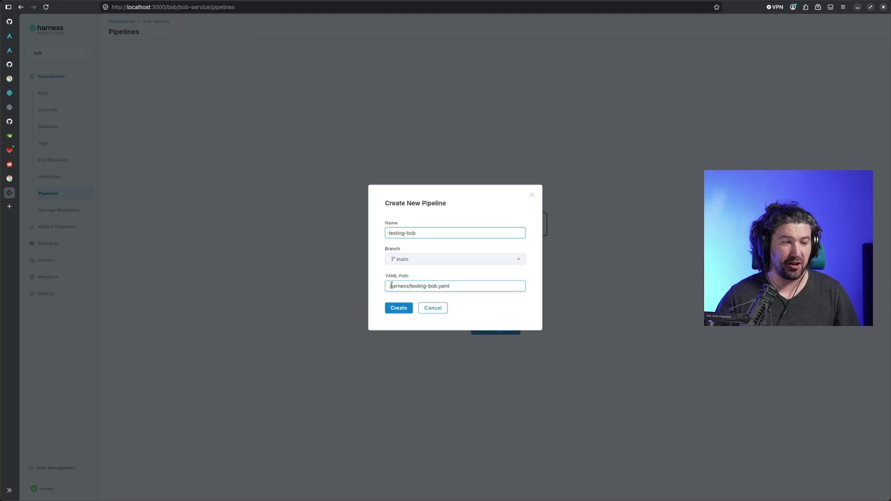
pyautogui.click(405, 309)
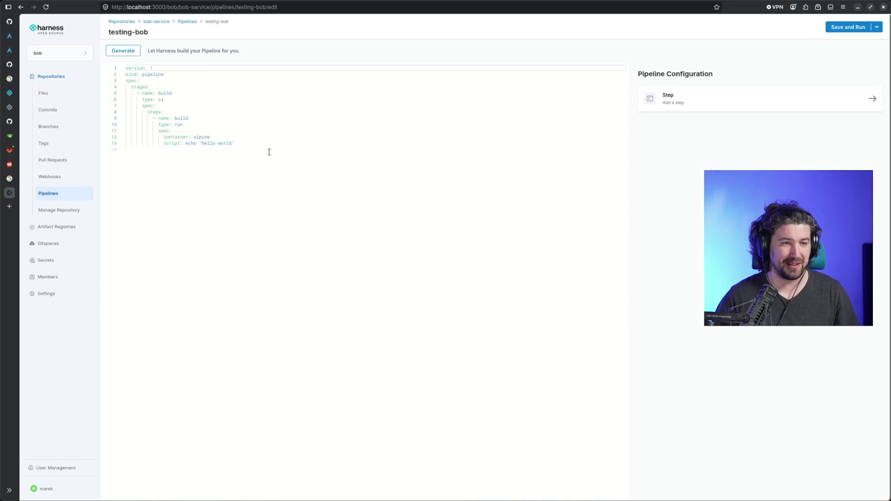
# Add a Run step named test with script npm install and shell Bash
pyautogui.click(709, 101)
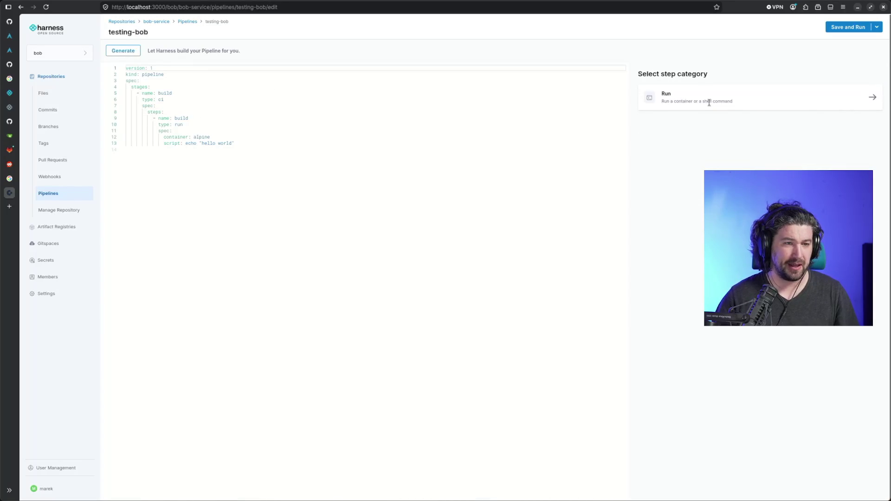
pyautogui.click(753, 101)
pyautogui.click(727, 99)
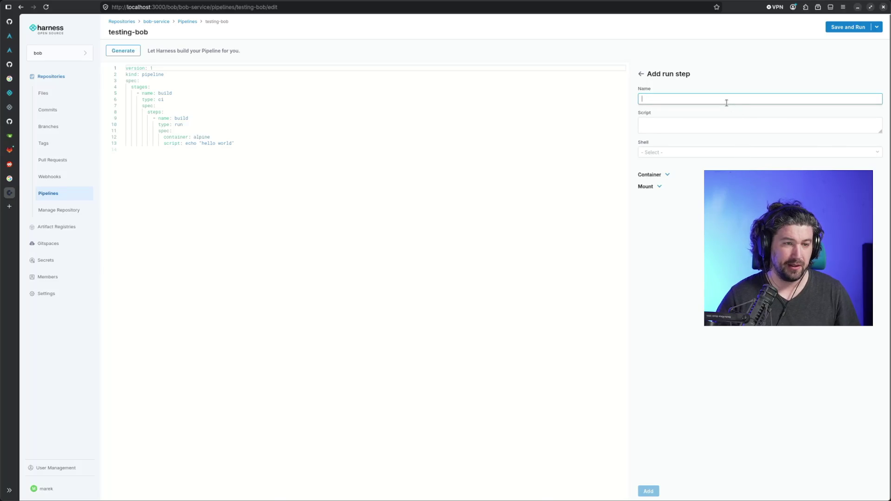
pyautogui.write('test')
pyautogui.click(679, 132)
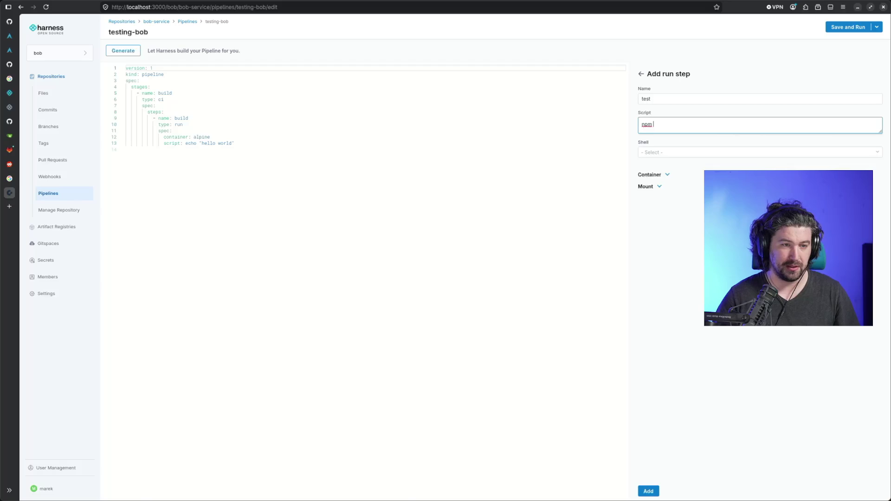
pyautogui.click(698, 151)
pyautogui.click(700, 175)
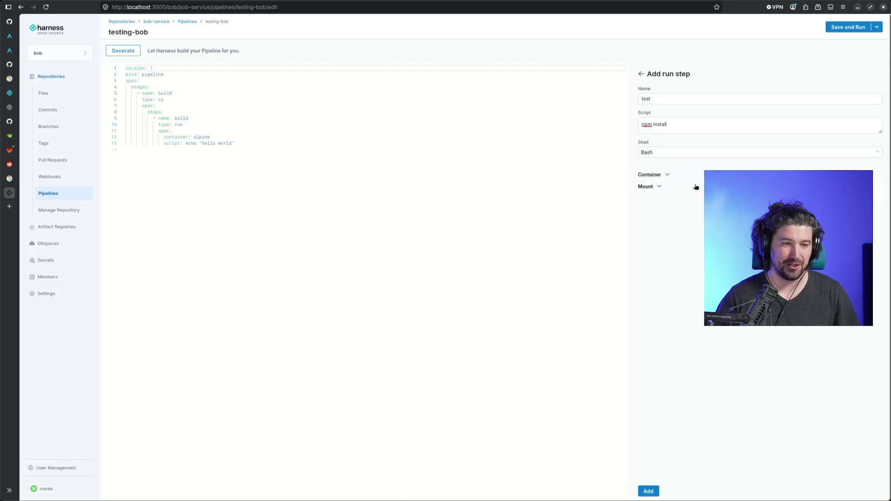
pyautogui.click(669, 175)
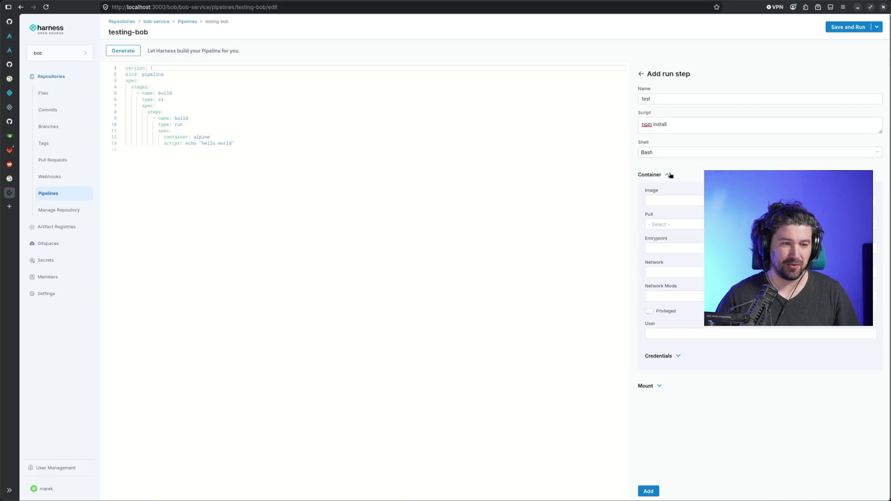
pyautogui.click(667, 176)
pyautogui.click(659, 187)
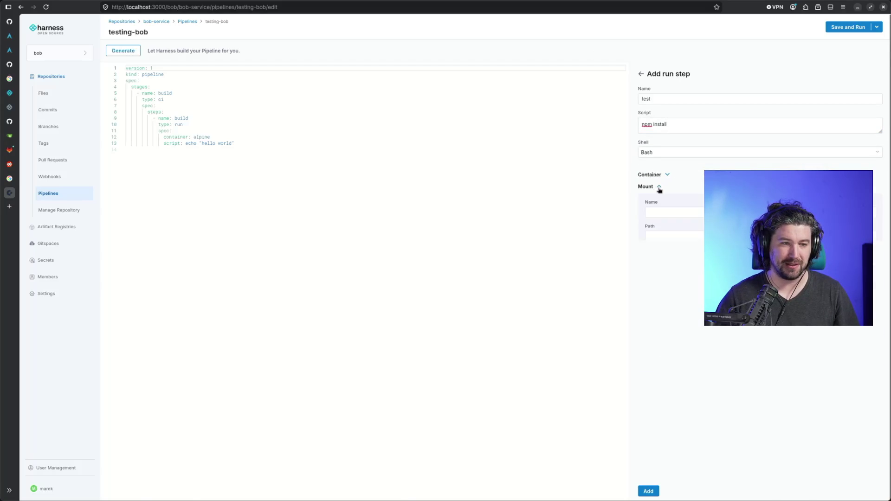
pyautogui.click(659, 187)
pyautogui.click(655, 490)
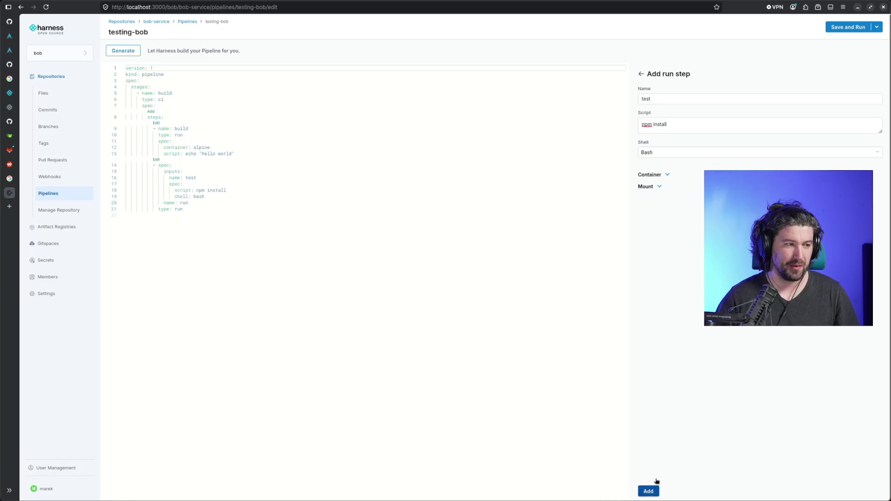
# Review the new step's YAML and image pull policy, then save and run the pipeline
pyautogui.click(295, 222)
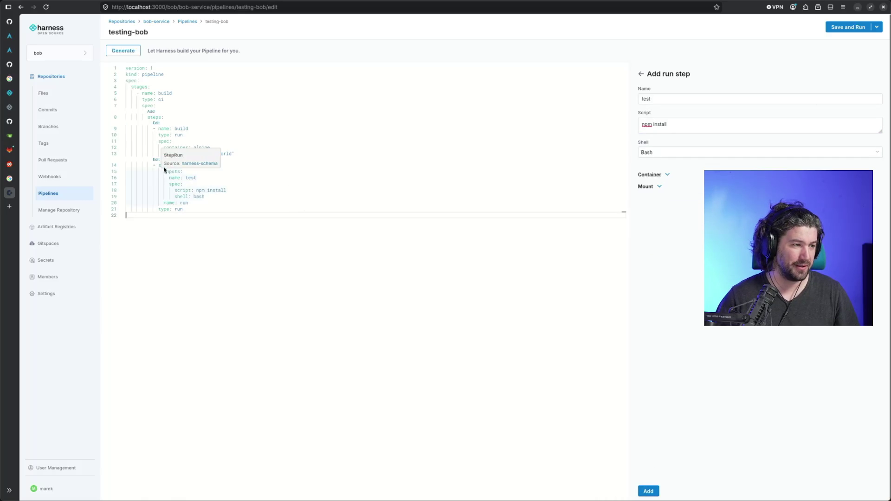
pyautogui.click(228, 198)
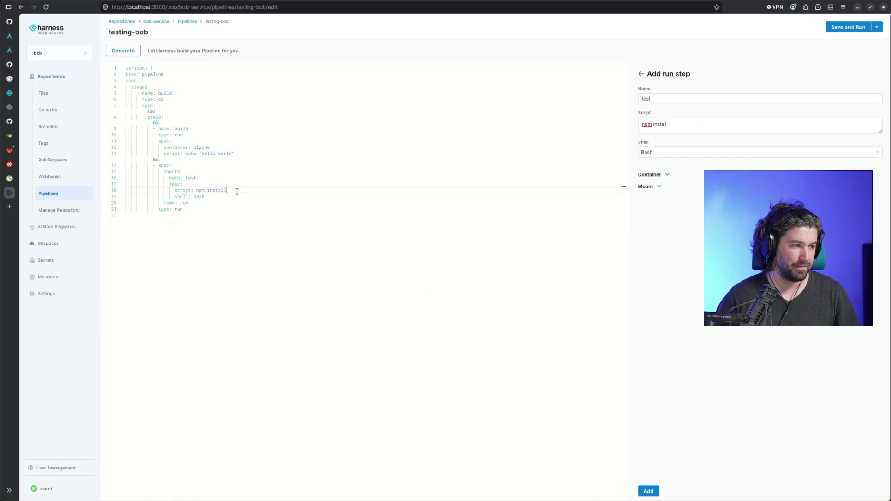
pyautogui.moveTo(251, 198); pyautogui.dragTo(237, 170)
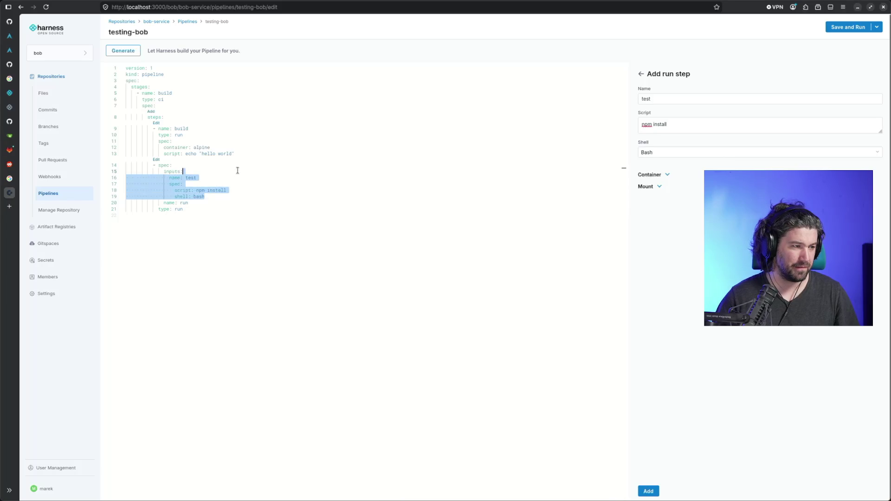
pyautogui.click(300, 190)
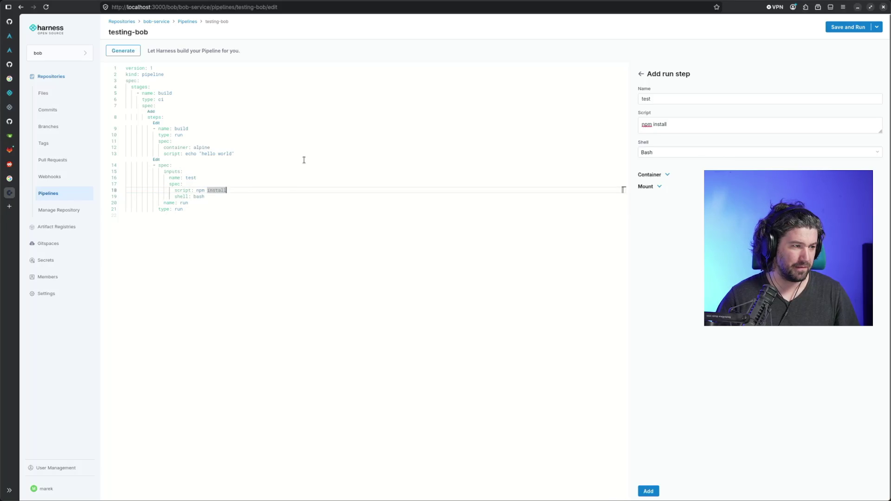
pyautogui.click(668, 175)
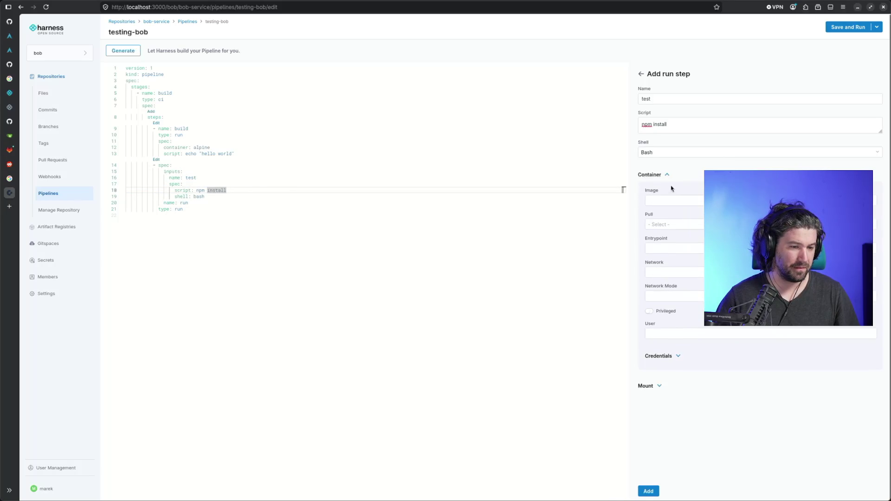
pyautogui.click(680, 224)
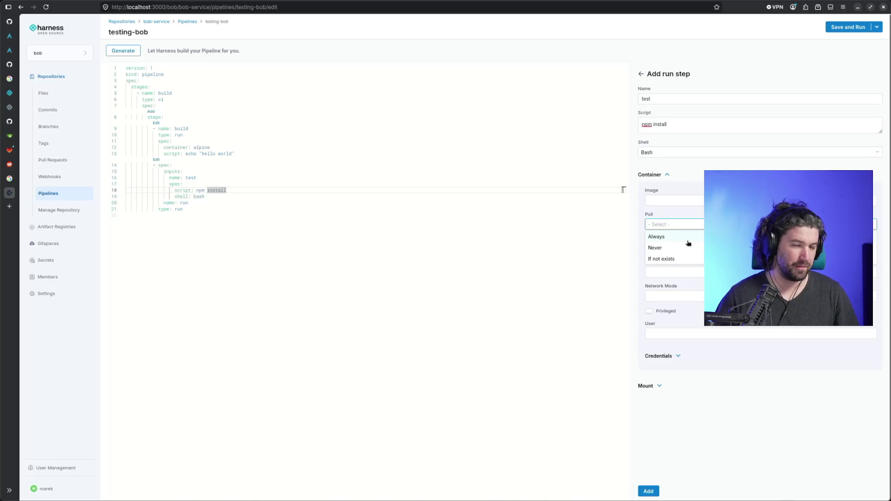
pyautogui.press('Escape')
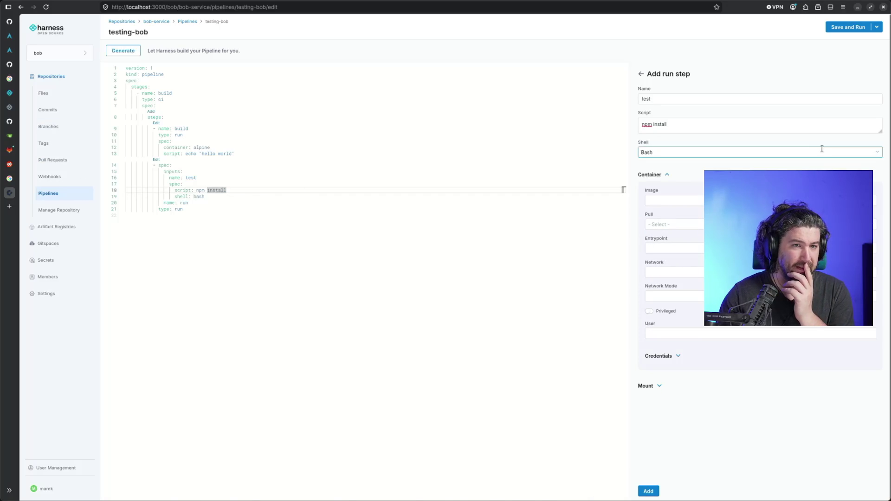
pyautogui.click(860, 29)
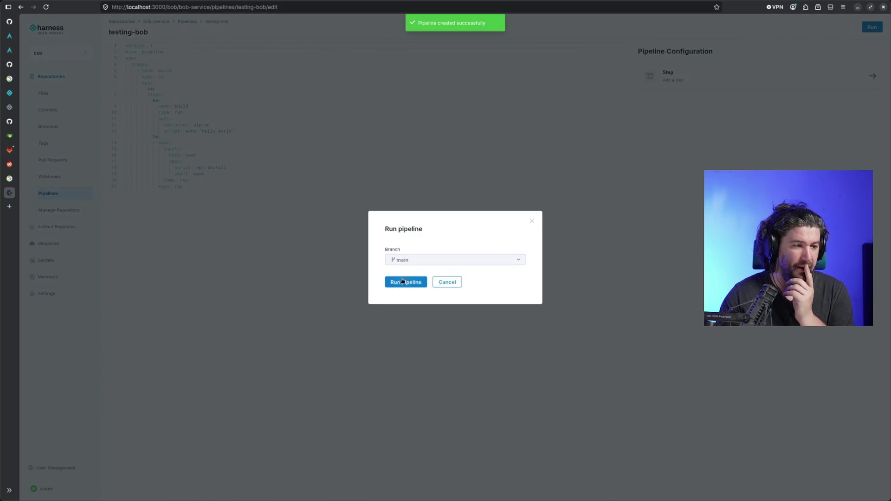
pyautogui.click(411, 284)
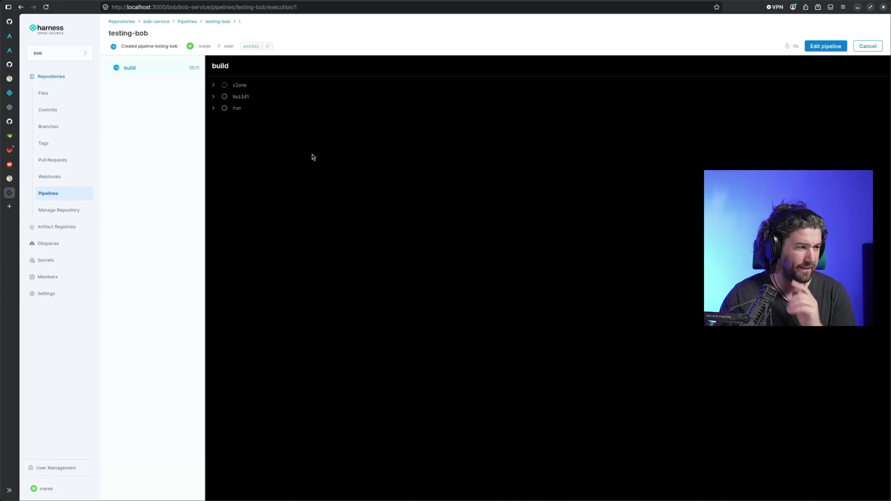
# Flip between the terminal workspace and the browser while the pipeline runs
pyautogui.press('super+Right')
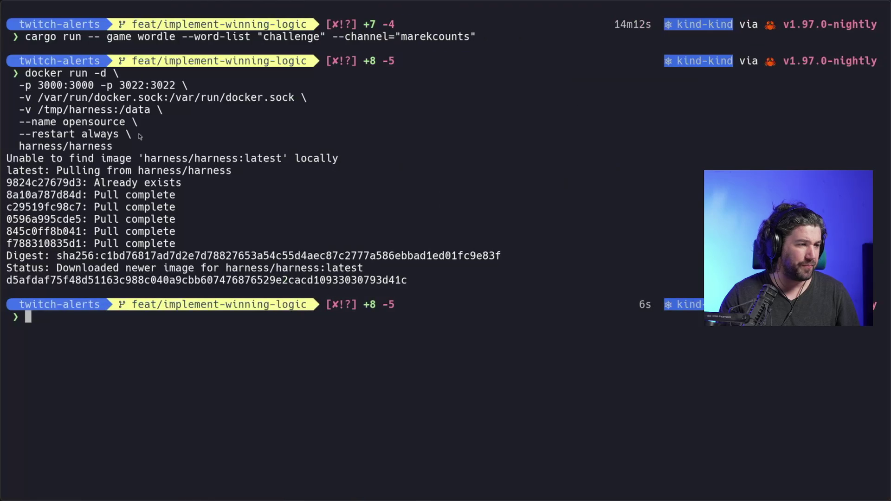
pyautogui.press('super+Left')
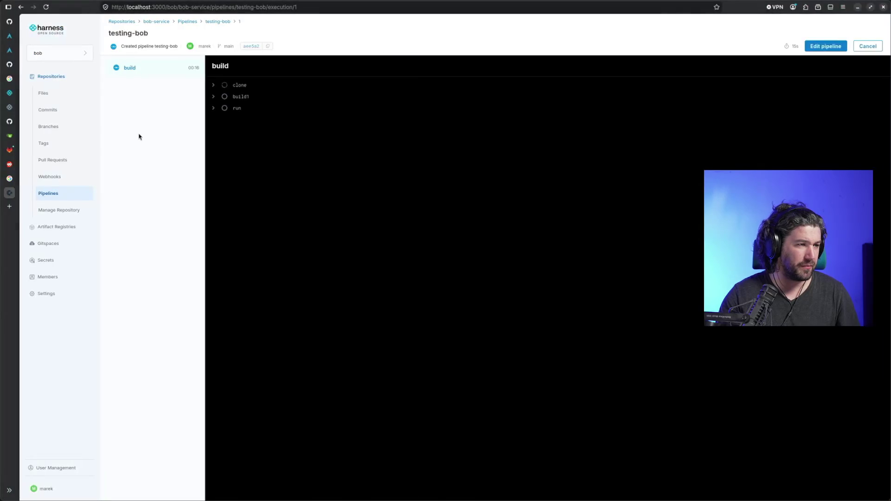
pyautogui.press('super+Right')
pyautogui.press('super+Right')
pyautogui.press('super+Left')
pyautogui.press('super+Left')
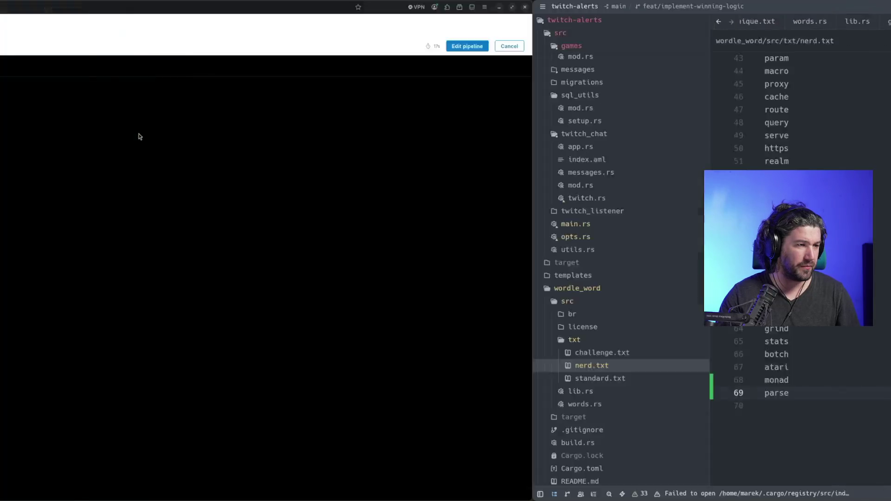
# Close the Google, Reddit and GitLab pricing tabs, landing on the Gitea pricing tab
pyautogui.click(10, 179)
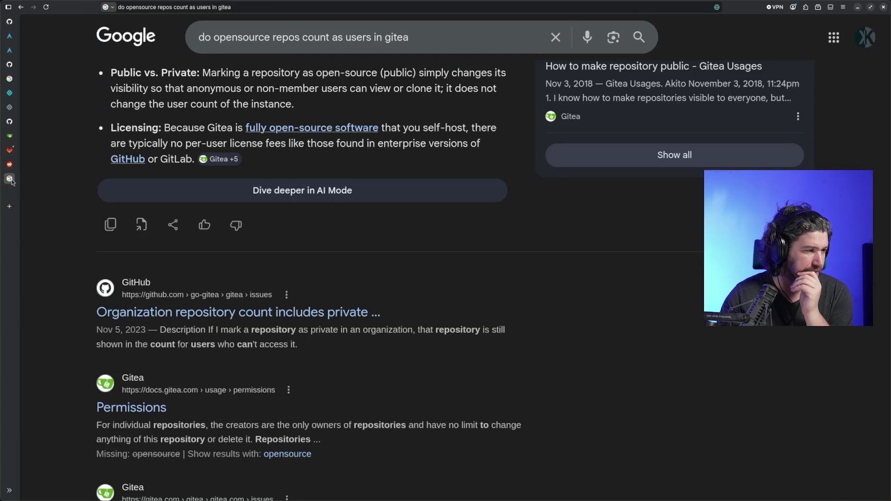
pyautogui.hotkey('ctrl', 'w')
pyautogui.click(13, 169)
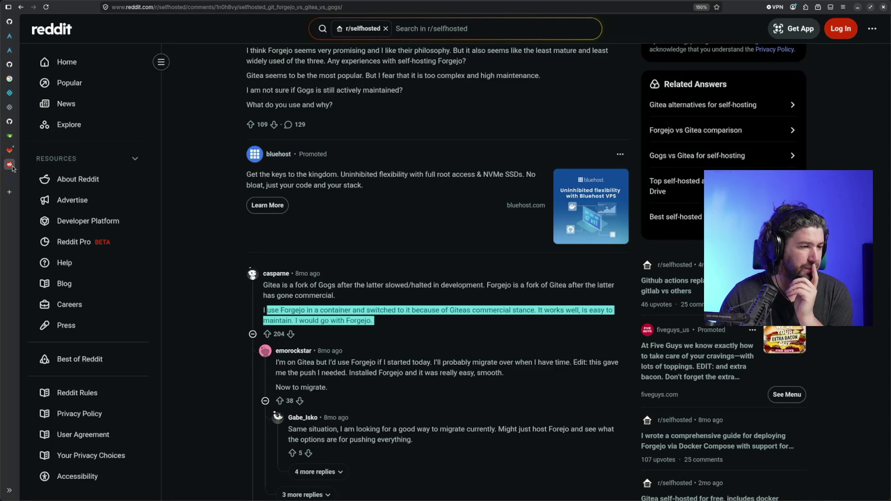
pyautogui.hotkey('ctrl', 'w')
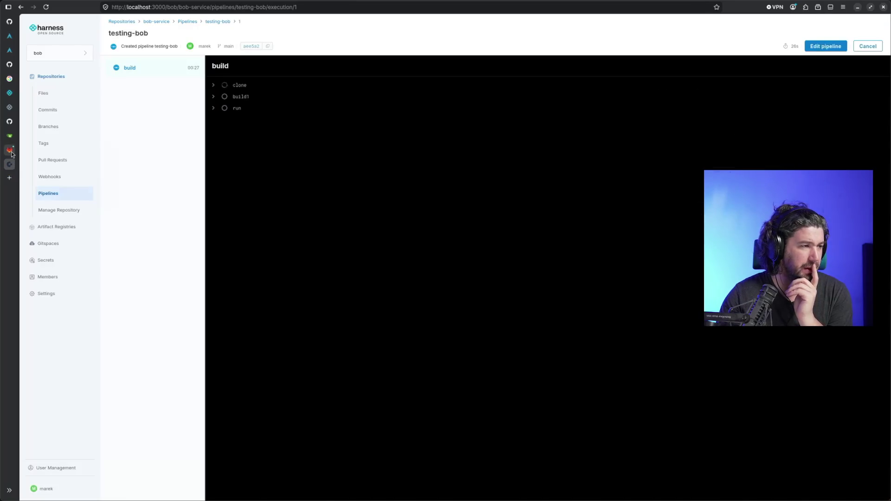
pyautogui.click(12, 154)
pyautogui.hotkey('ctrl', 'w')
pyautogui.click(10, 136)
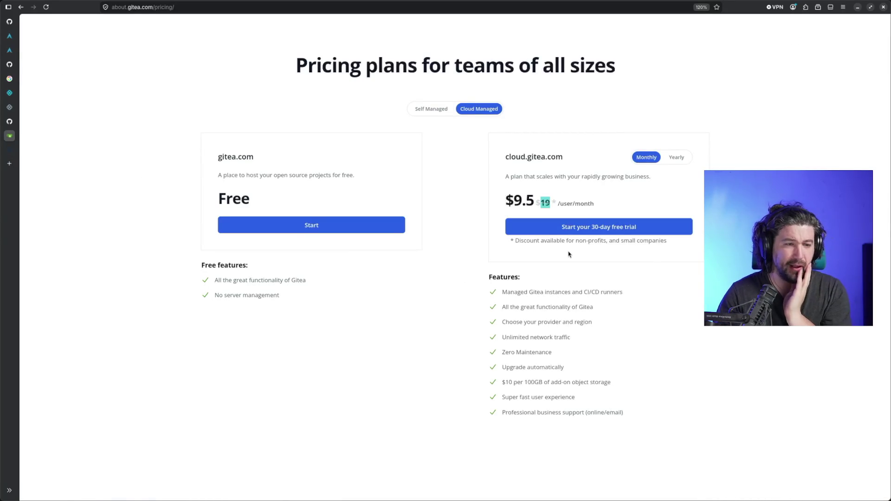
# Start the 30-day free trial under the cloud.gitea.com plan
pyautogui.click(569, 228)
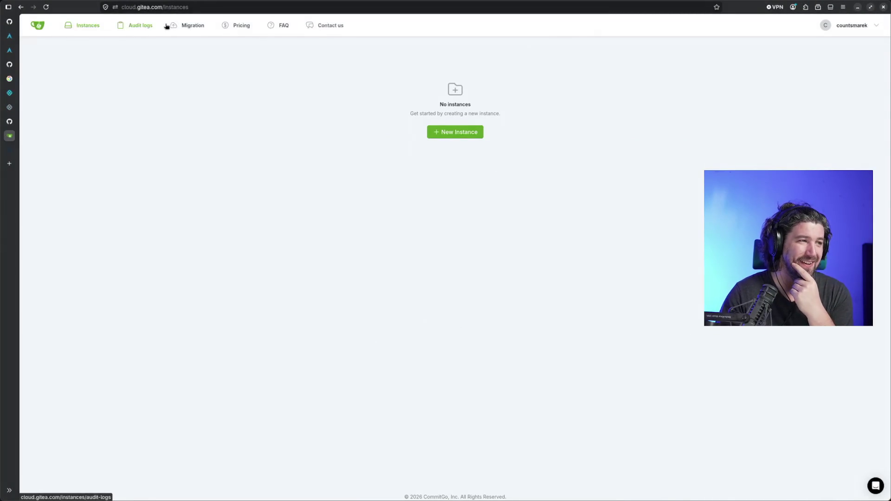
pyautogui.click(242, 26)
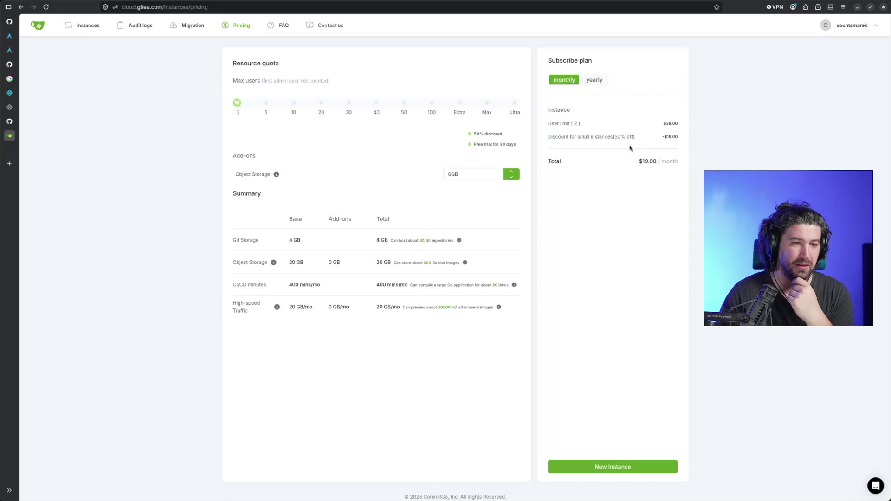
pyautogui.moveTo(613, 137); pyautogui.dragTo(647, 143)
pyautogui.moveTo(558, 123); pyautogui.dragTo(587, 126)
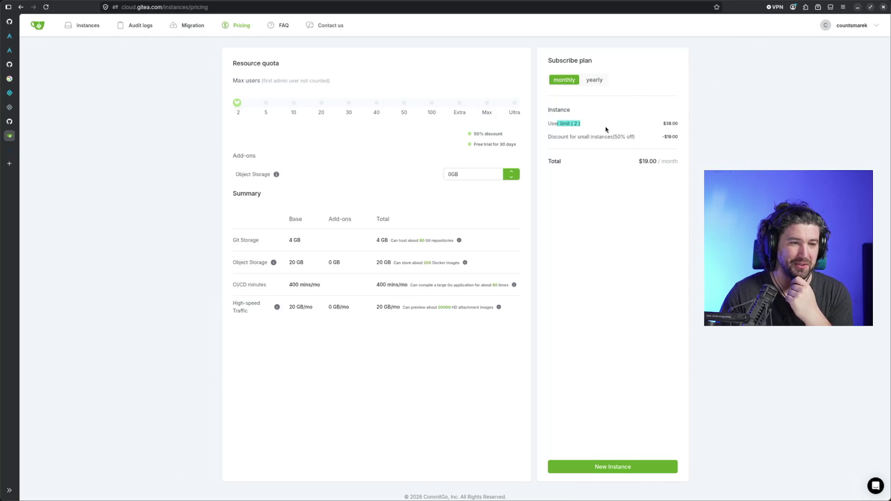
pyautogui.moveTo(664, 124); pyautogui.dragTo(667, 124)
pyautogui.moveTo(558, 123); pyautogui.dragTo(579, 124)
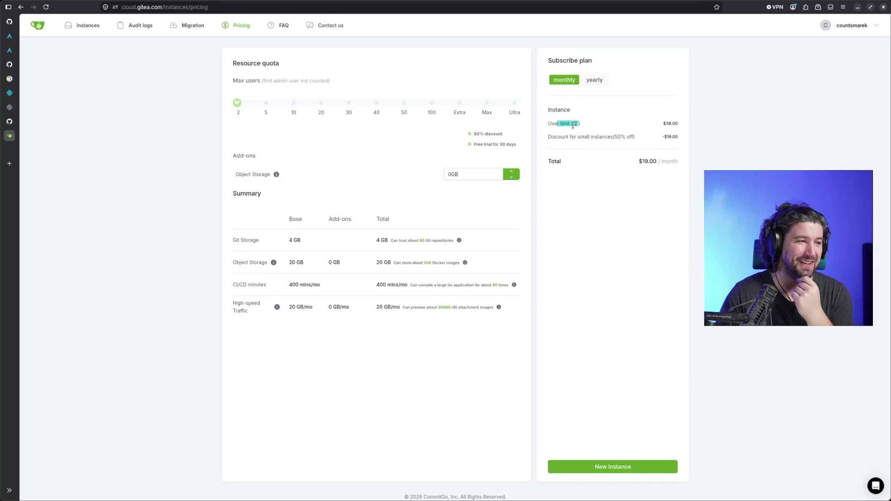
pyautogui.doubleClick(239, 113)
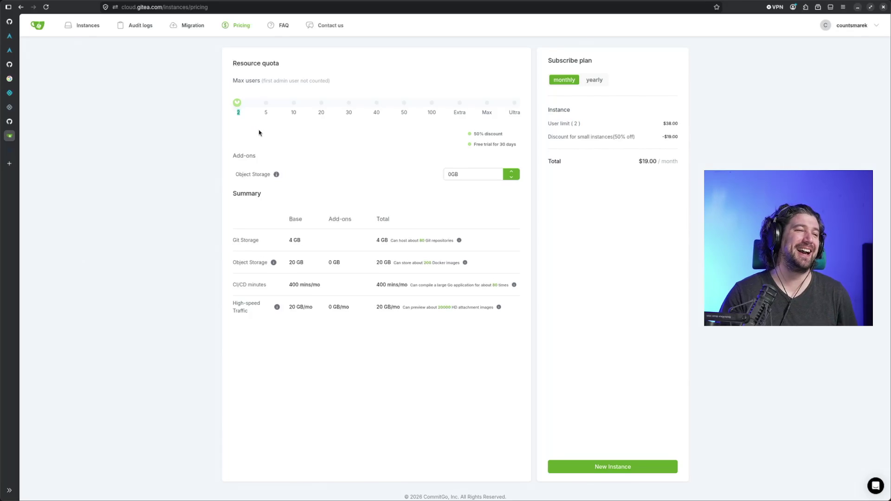
pyautogui.moveTo(265, 82); pyautogui.dragTo(316, 83)
pyautogui.moveTo(563, 124); pyautogui.dragTo(578, 124)
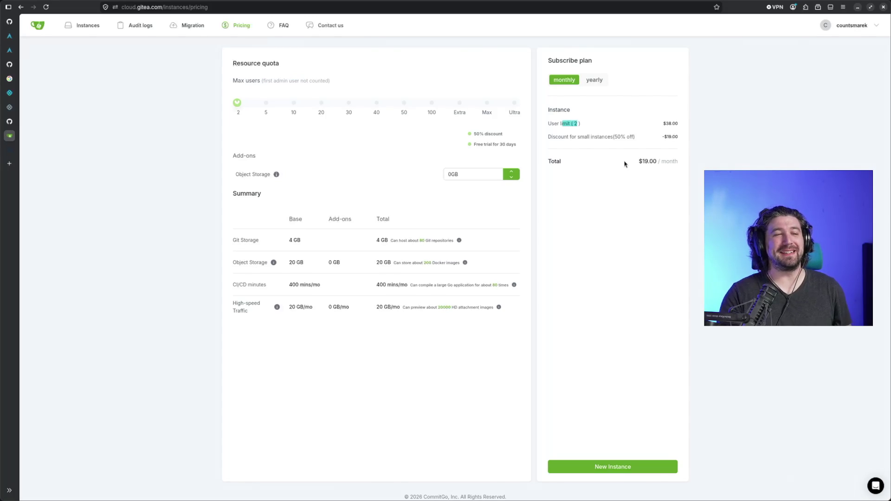
pyautogui.moveTo(605, 137); pyautogui.dragTo(641, 142)
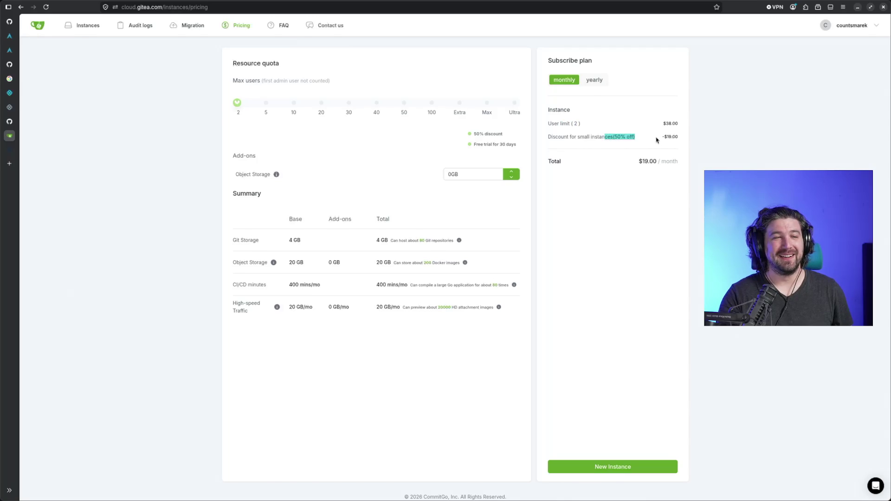
pyautogui.click(663, 139)
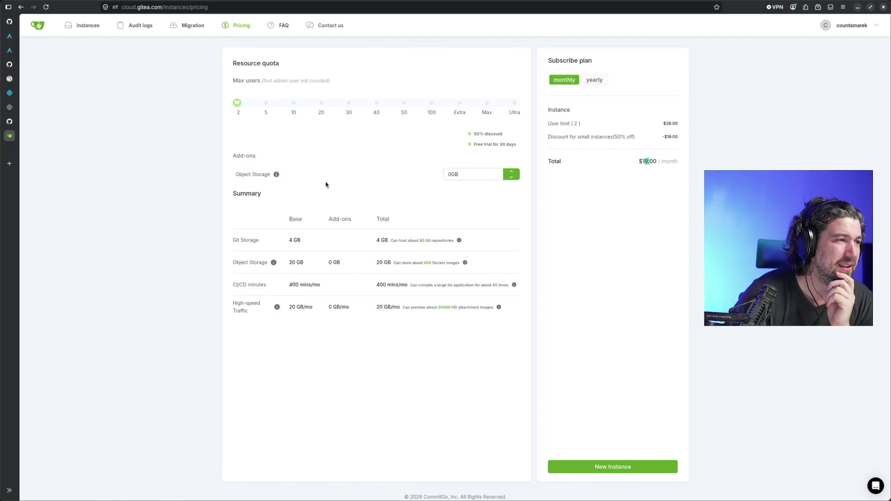
pyautogui.click(82, 26)
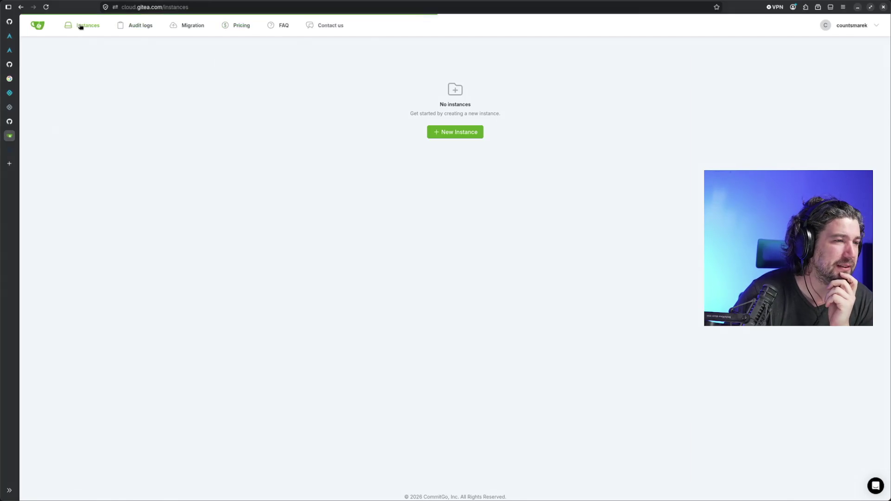
# Start a new instance in US East (N. Virginia) and name it Null Labs
pyautogui.click(446, 134)
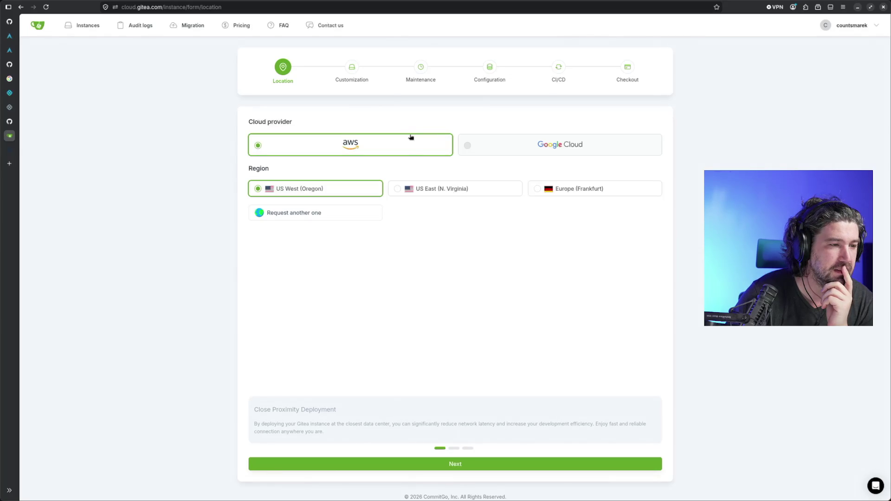
pyautogui.click(416, 189)
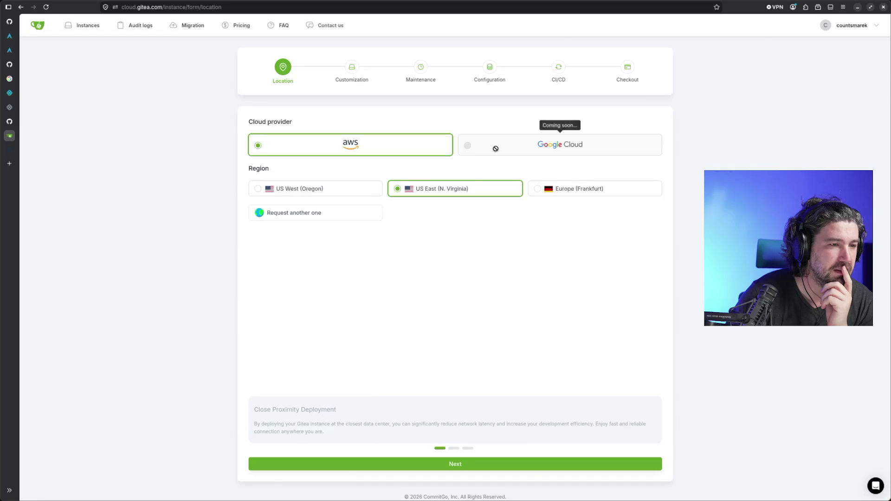
pyautogui.click(500, 464)
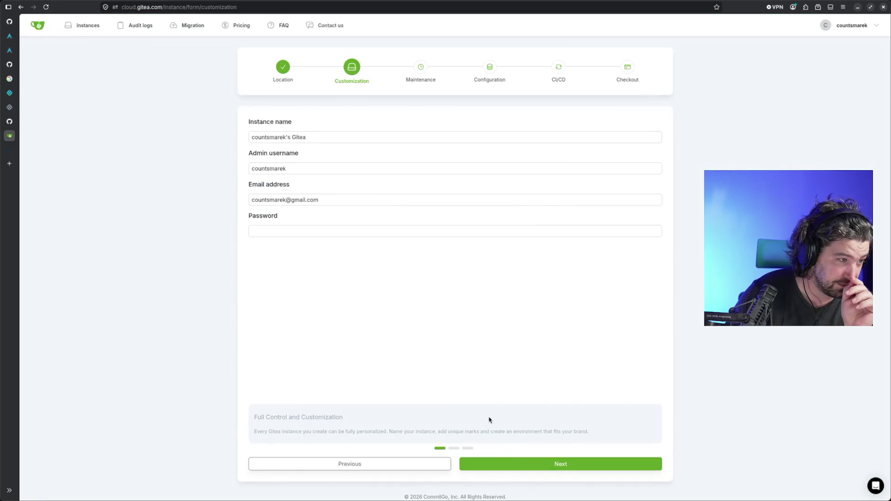
pyautogui.moveTo(330, 135); pyautogui.dragTo(177, 124)
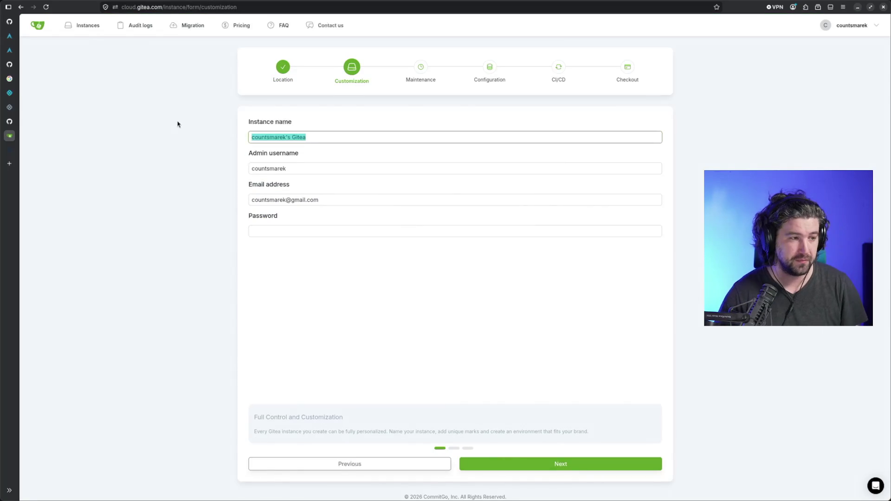
pyautogui.write('Null Labs')
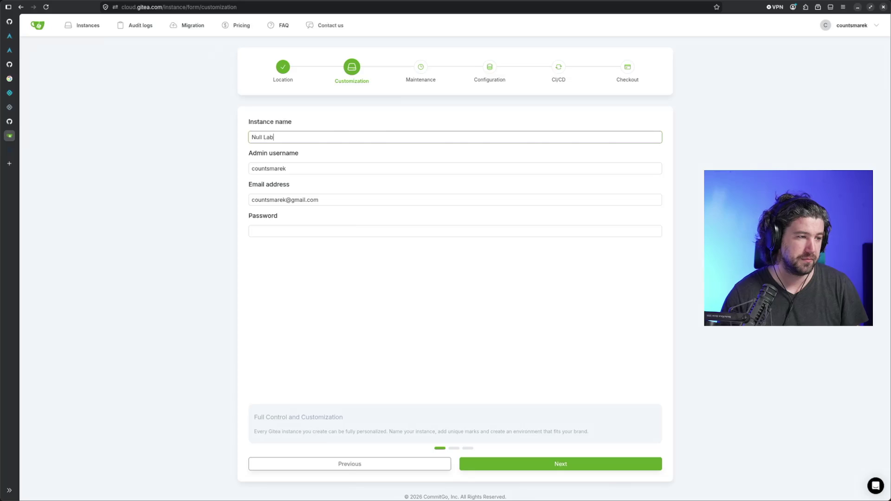
pyautogui.click(344, 234)
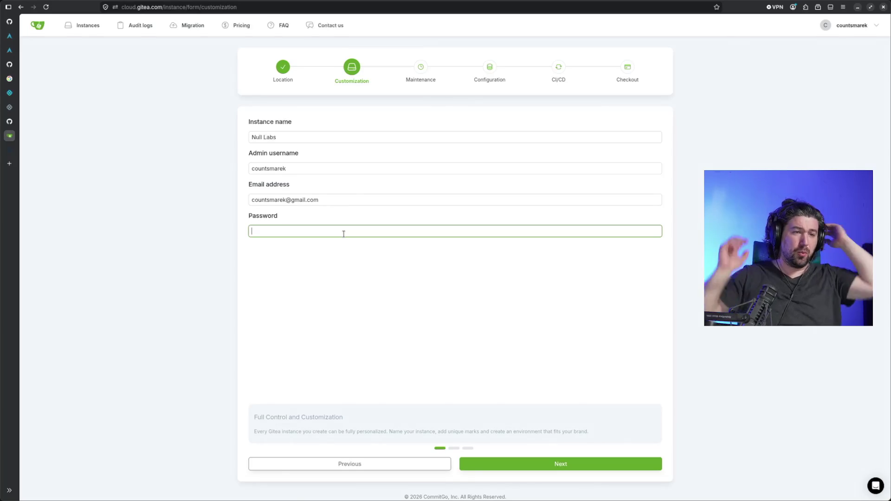
# Try jumping ahead to checkout, then open the FAQ page instead
pyautogui.click(628, 70)
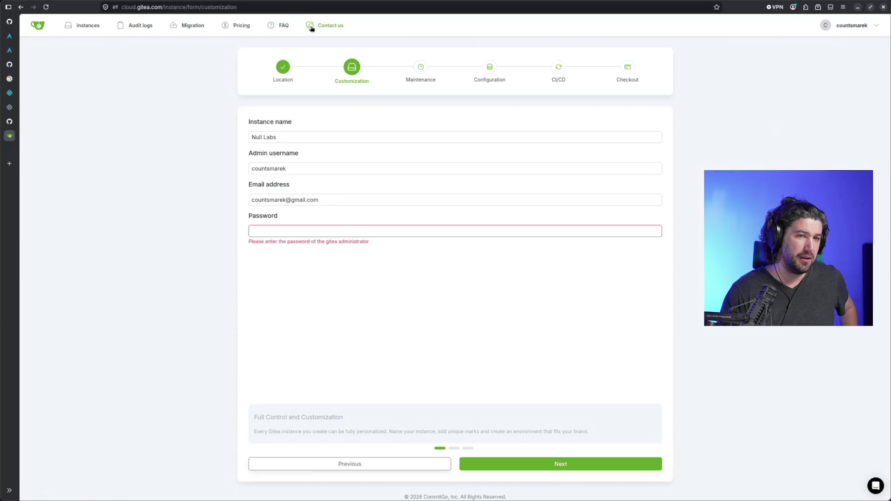
pyautogui.click(274, 26)
pyautogui.click(852, 25)
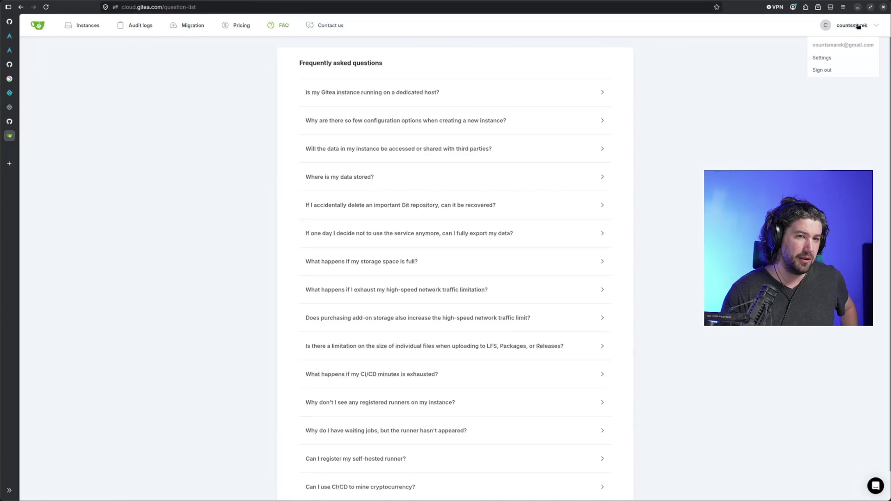
# Sign out of Gitea Cloud and go back two pages
pyautogui.click(826, 71)
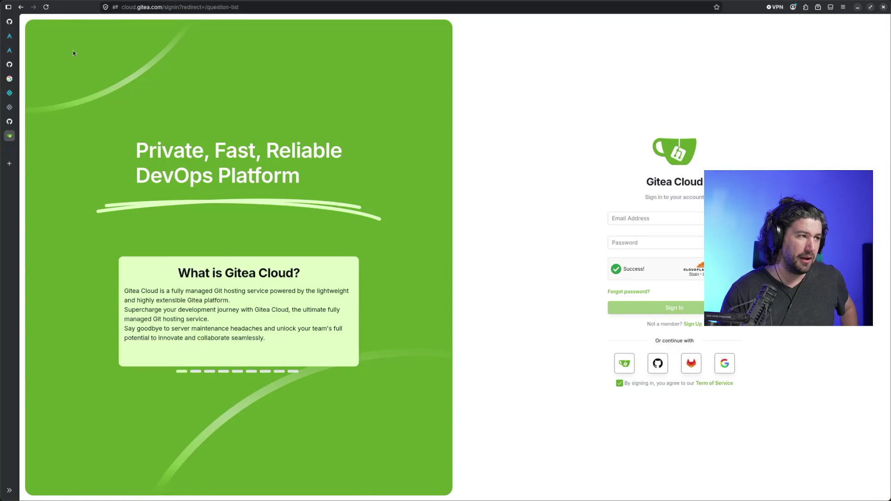
pyautogui.click(22, 8)
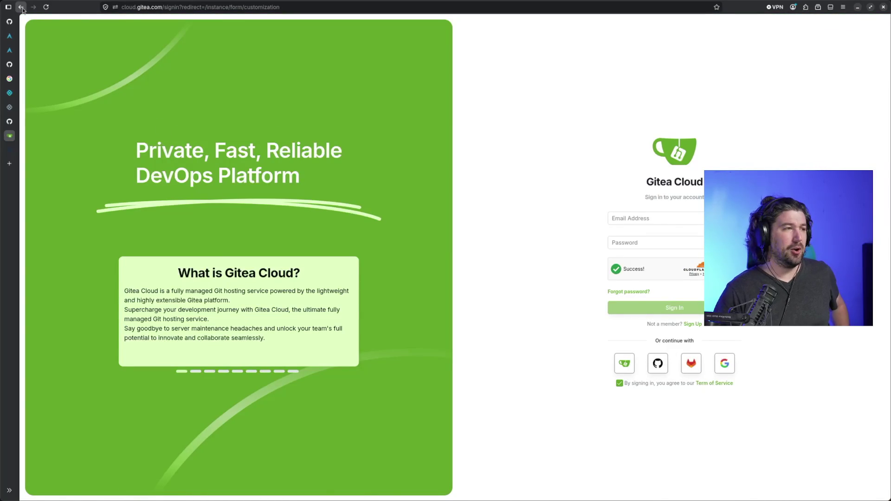
pyautogui.click(21, 7)
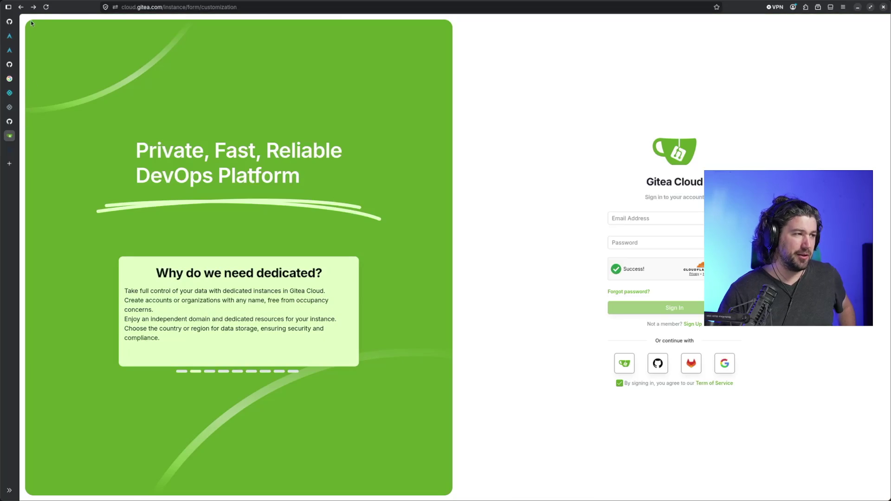
# Load about.gitea.com/pricing from the address-bar suggestion for 'gite'
pyautogui.click(301, 8)
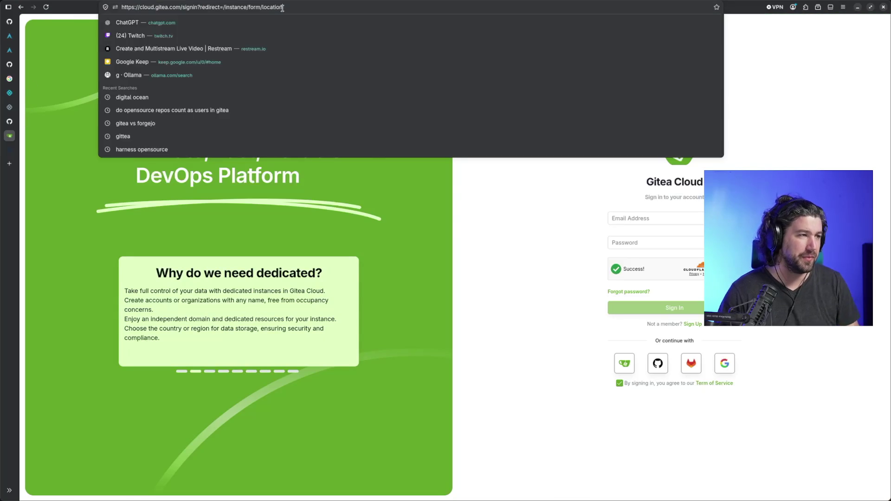
pyautogui.moveTo(302, 8); pyautogui.dragTo(139, 8)
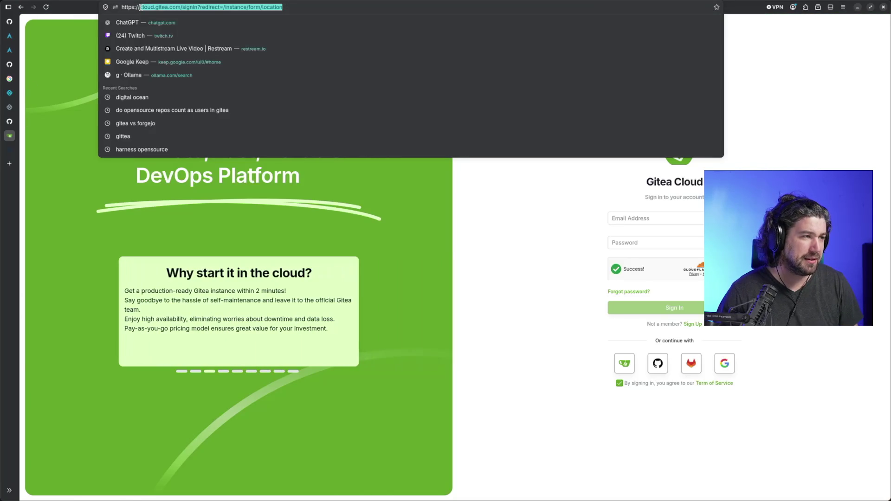
pyautogui.write('git')
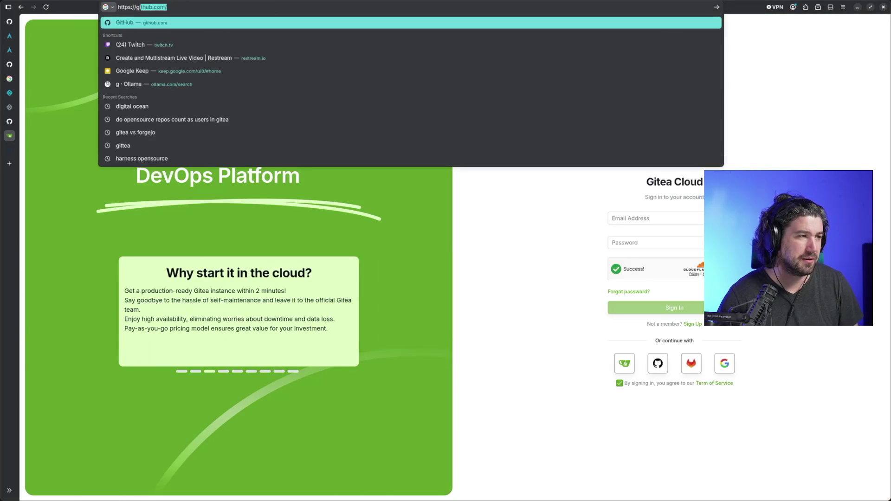
pyautogui.write('e')
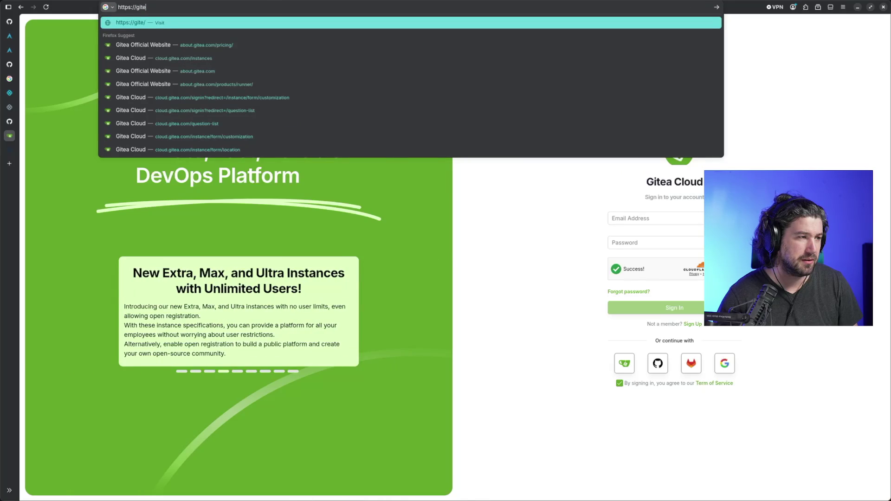
pyautogui.press('Down')
pyautogui.press('Return')
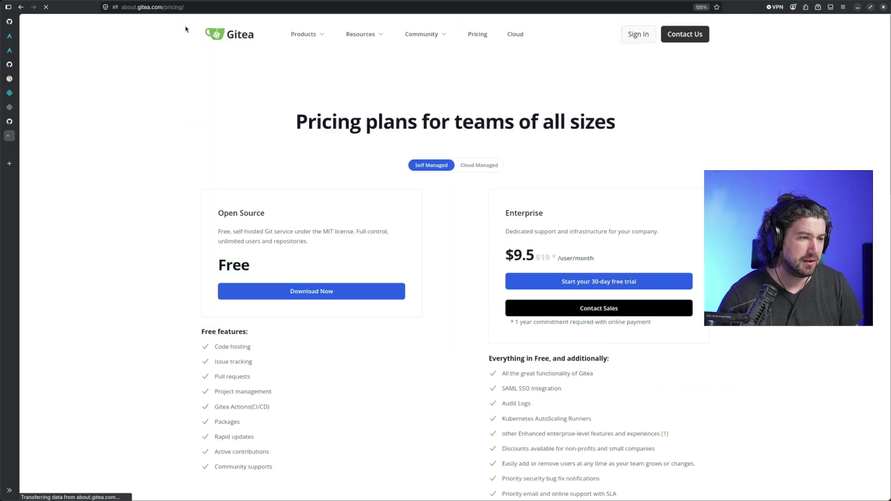
# Switch to Cloud Managed plans, start the free trial and sign in with the first Google account
pyautogui.click(487, 170)
pyautogui.click(486, 170)
pyautogui.click(472, 168)
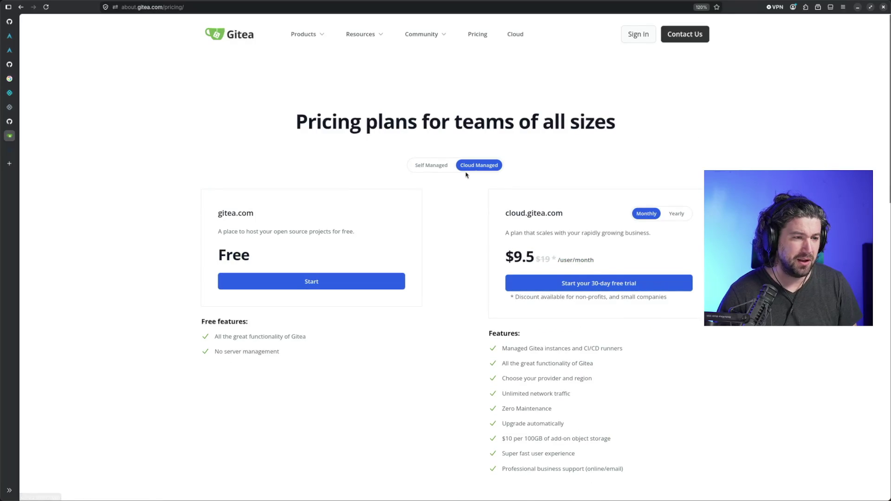
pyautogui.click(603, 284)
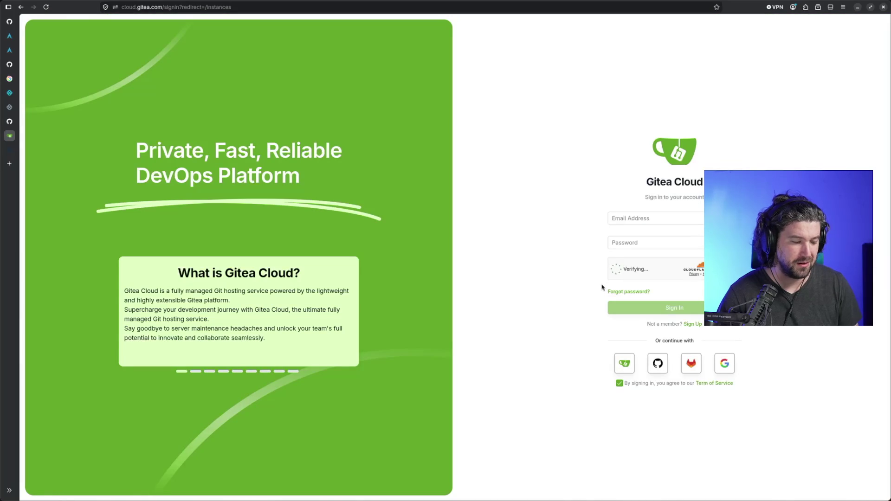
pyautogui.click(724, 363)
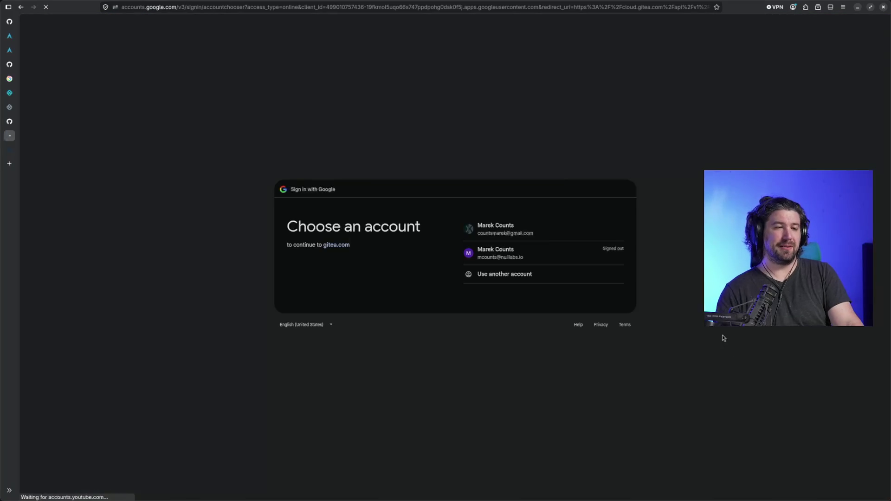
pyautogui.click(502, 230)
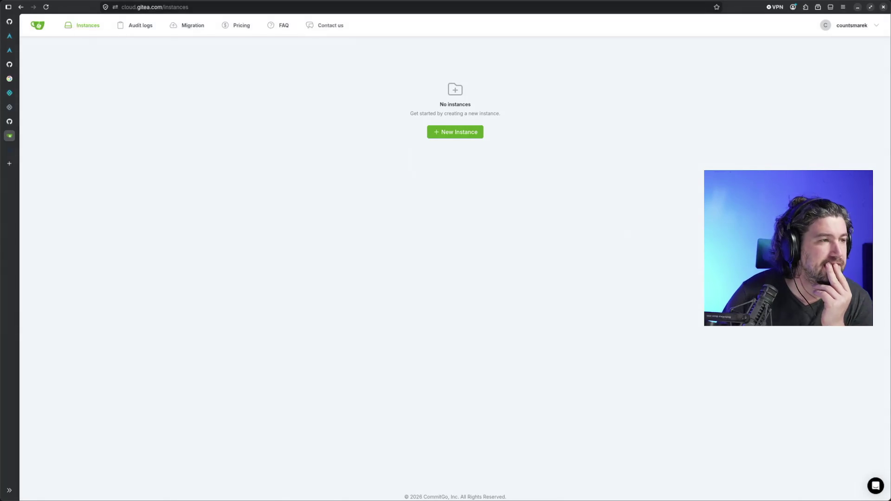
# Start a new instance and enter an admin password on the Customization step
pyautogui.click(876, 28)
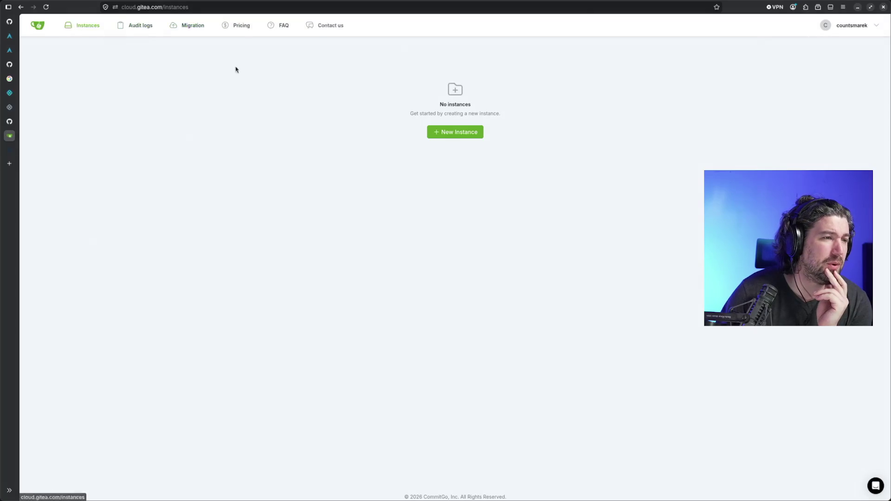
pyautogui.click(444, 132)
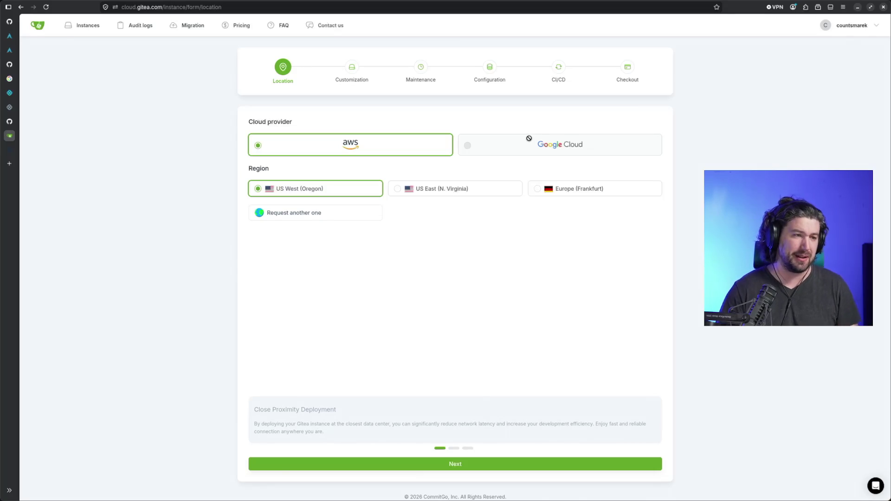
pyautogui.click(464, 466)
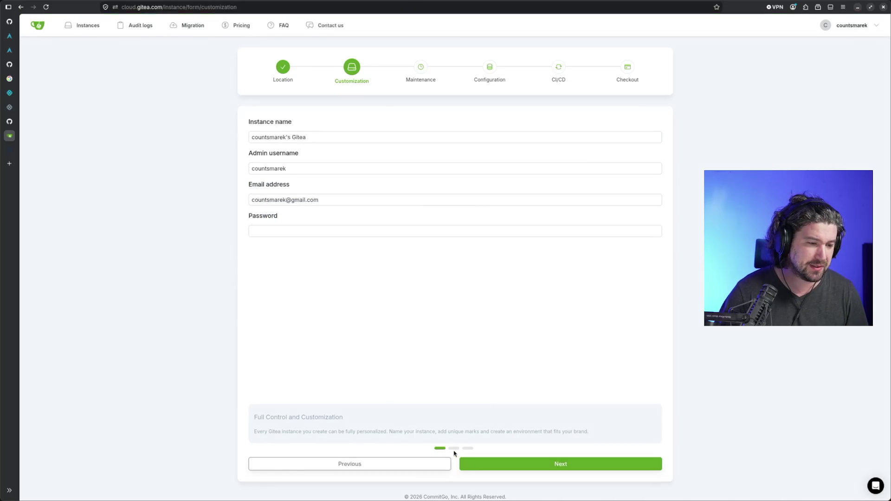
pyautogui.click(454, 449)
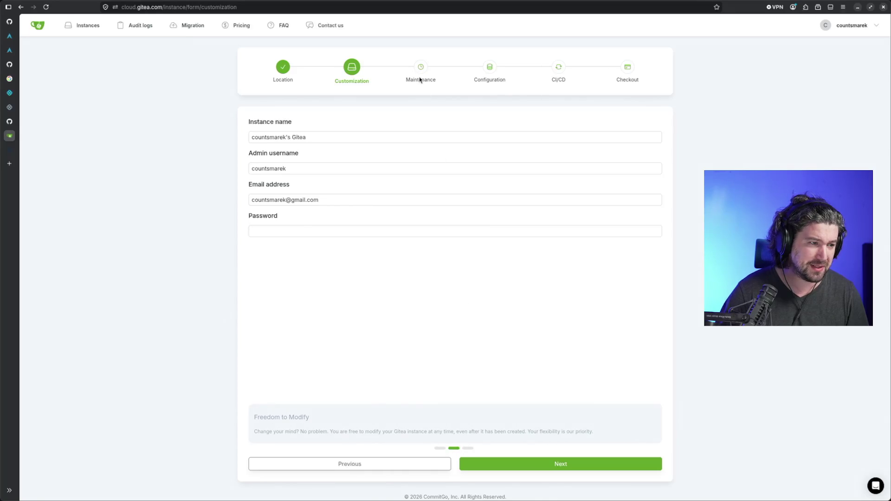
pyautogui.click(342, 230)
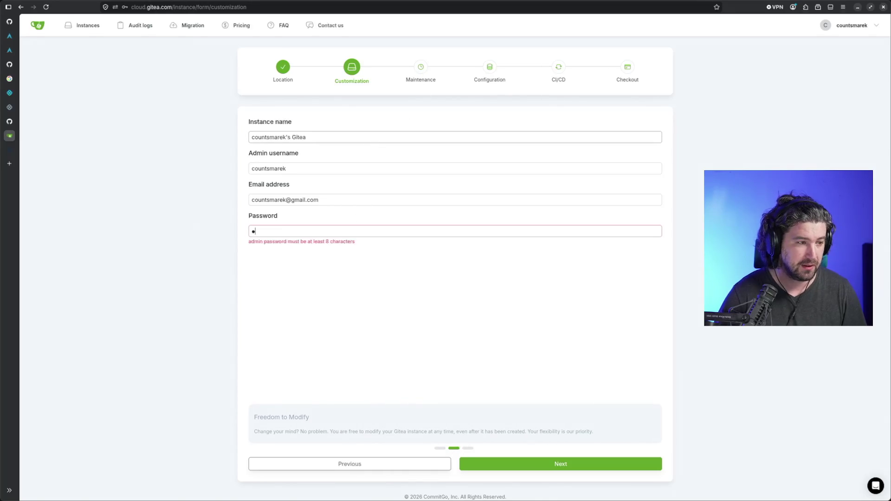
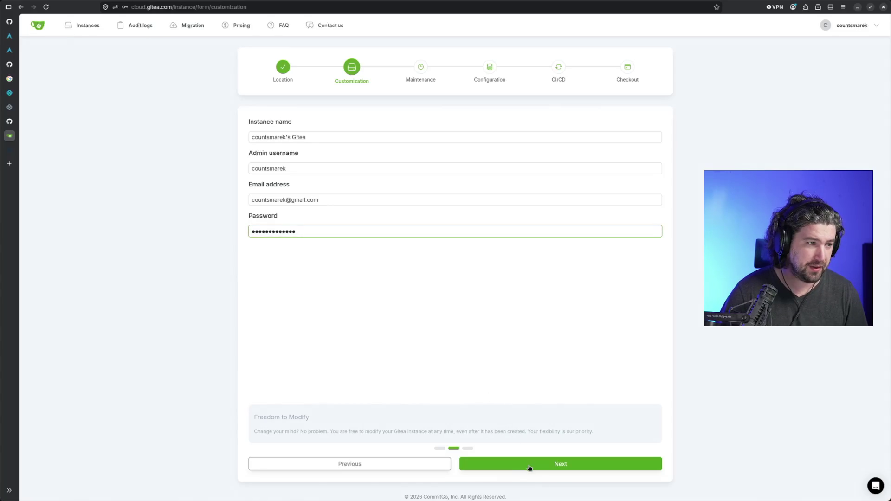
# Advance through Maintenance, Configuration and CI/CD, declining the browser's password save
pyautogui.click(529, 466)
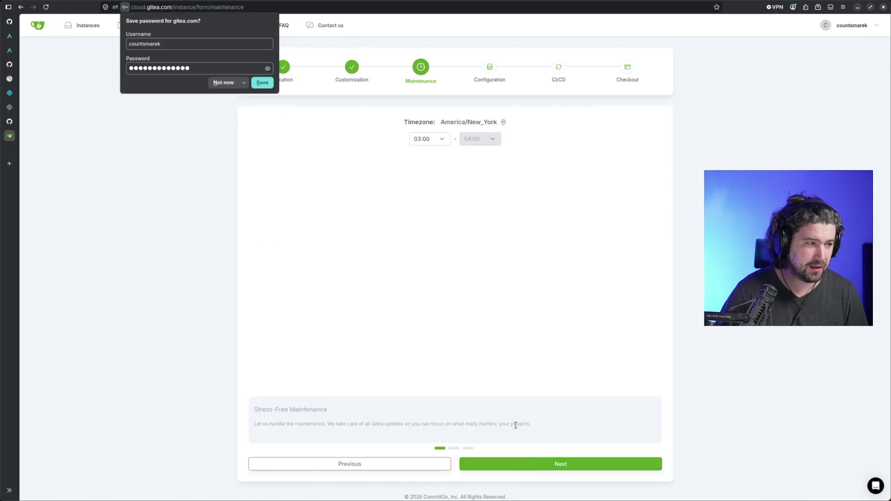
pyautogui.click(224, 84)
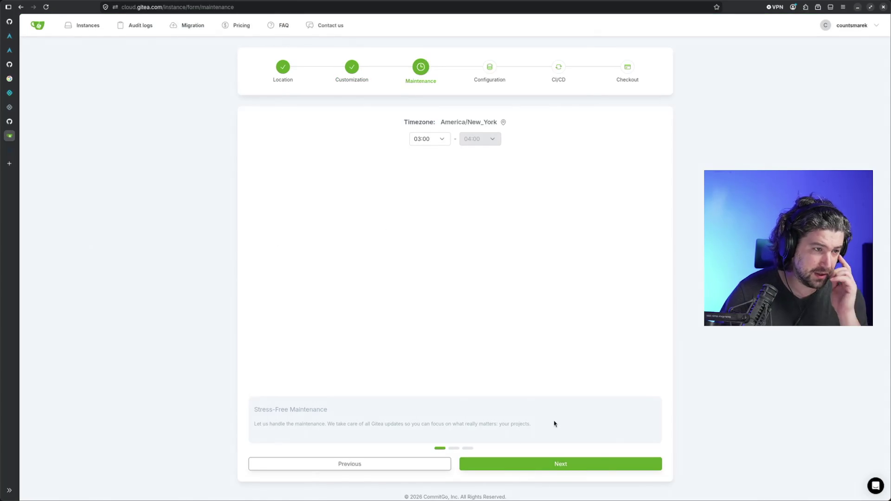
pyautogui.click(579, 466)
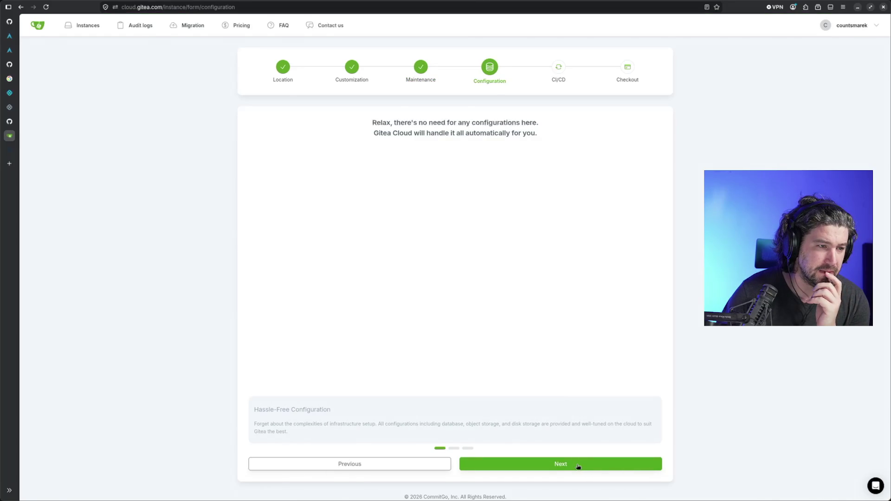
pyautogui.click(567, 467)
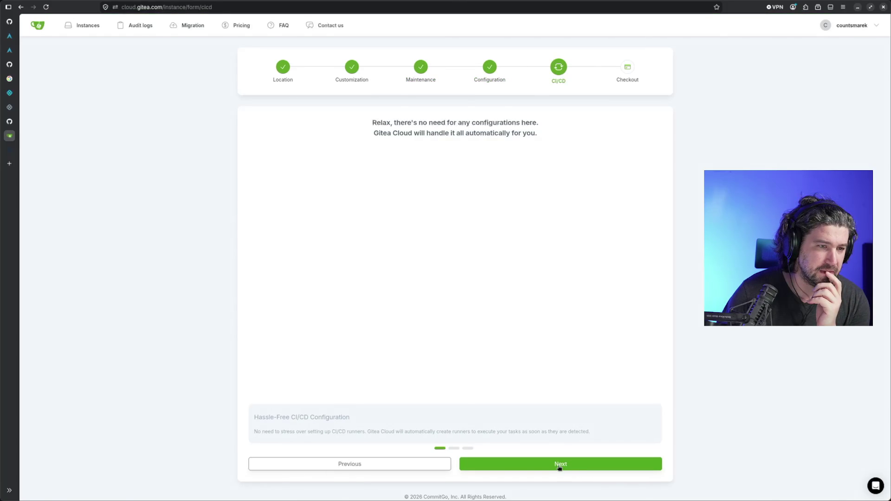
pyautogui.click(559, 466)
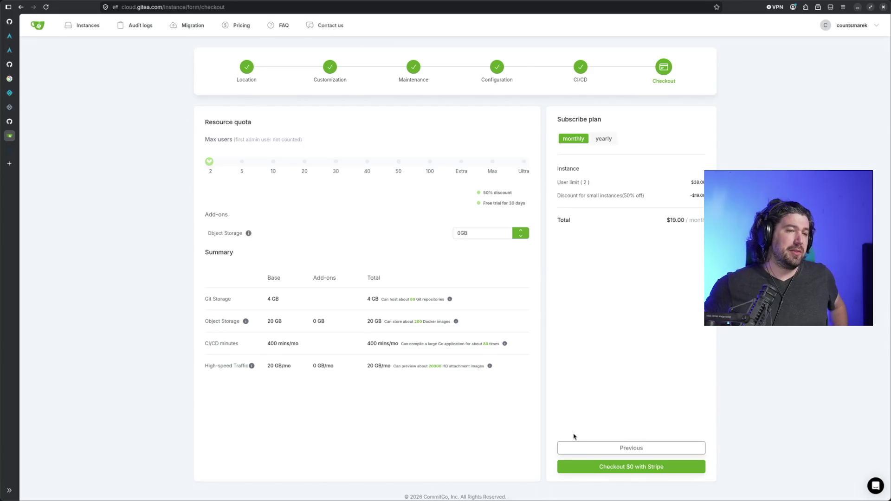
pyautogui.moveTo(559, 188)
pyautogui.mouseDown()
pyautogui.moveTo(637, 217)
pyautogui.moveTo(633, 207)
pyautogui.mouseUp()
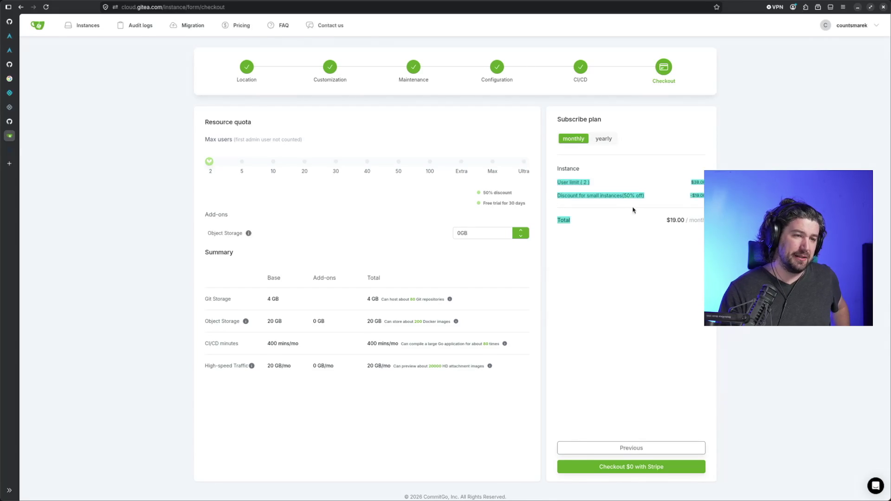
pyautogui.click(603, 139)
pyautogui.click(567, 138)
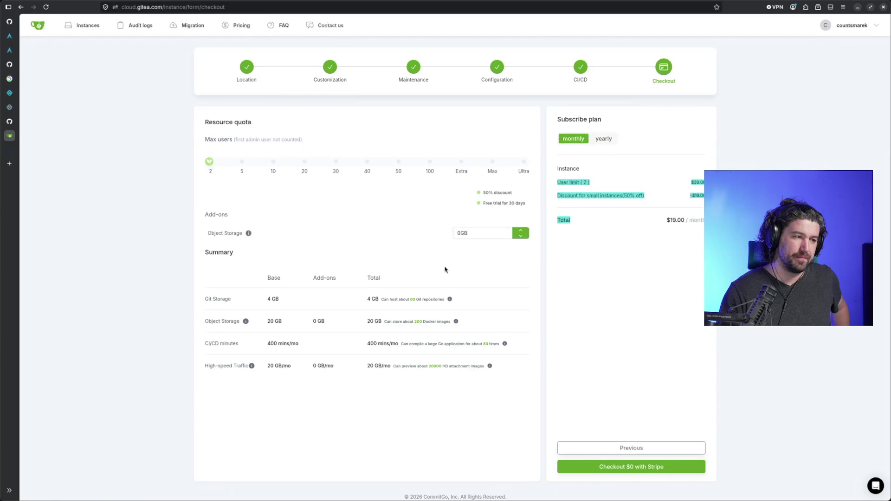
pyautogui.click(241, 164)
pyautogui.click(215, 165)
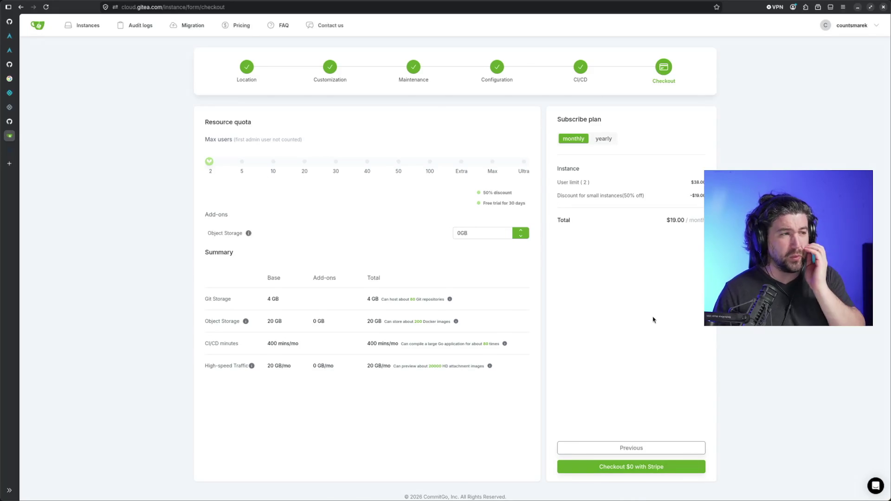
pyautogui.click(11, 123)
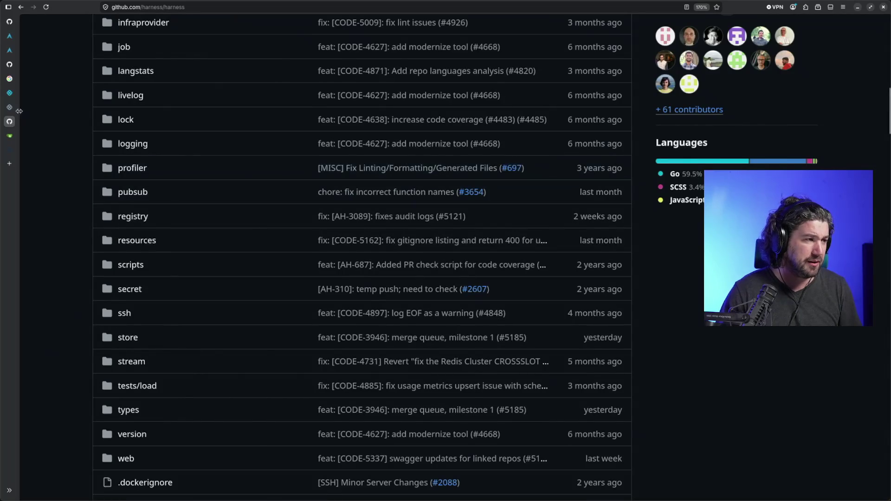
# Cycle through browser tabs to the local Harness testing-bob run
pyautogui.click(14, 113)
pyautogui.click(10, 93)
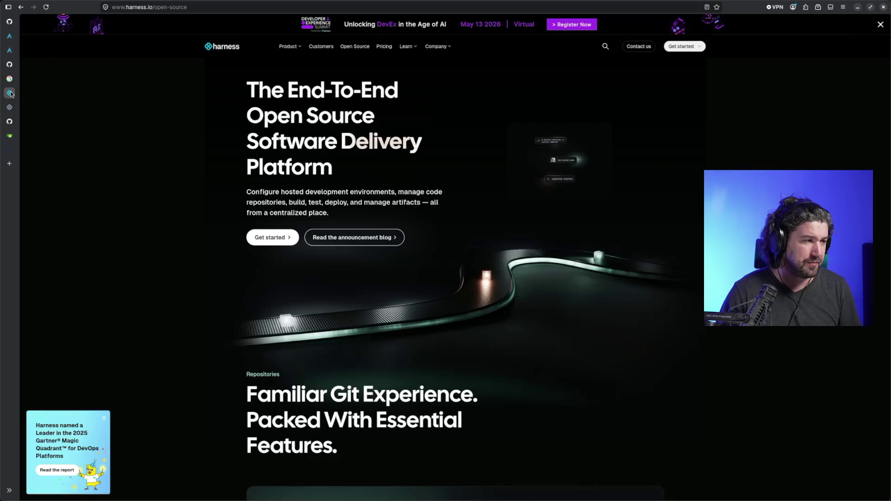
pyautogui.click(9, 80)
pyautogui.click(9, 65)
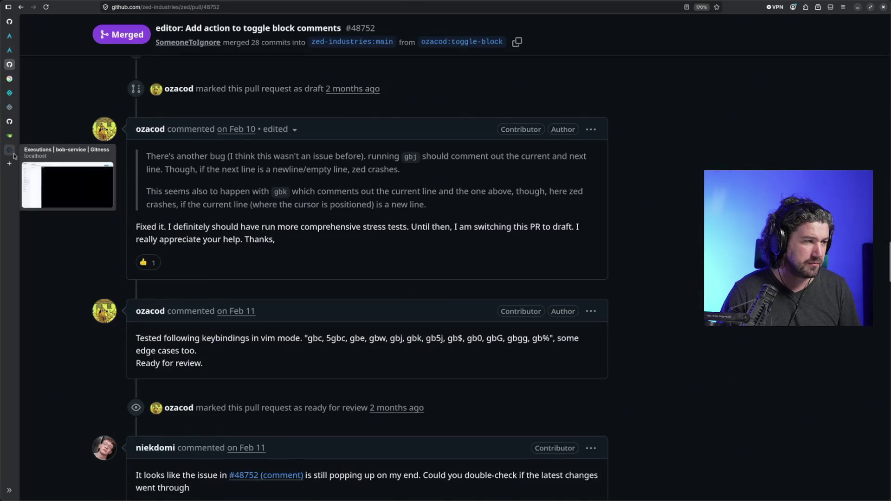
pyautogui.click(10, 151)
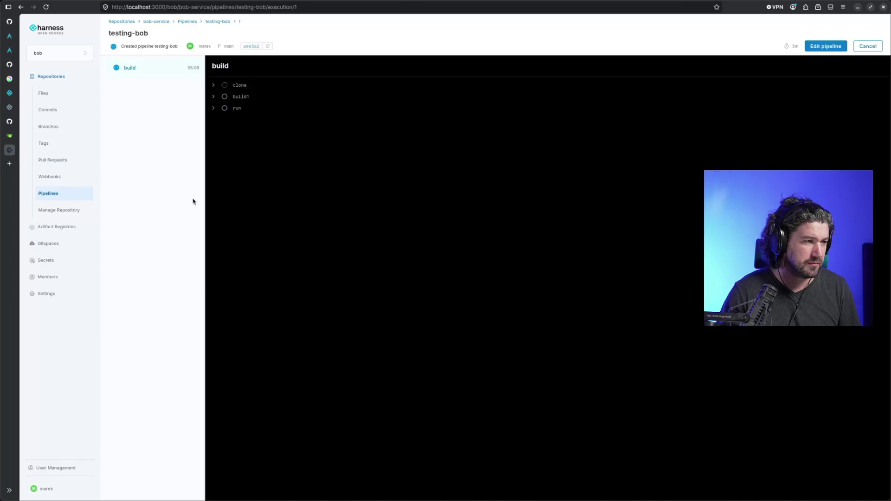
# Expand the clone step log, cancel the running execution, and return to Pipelines
pyautogui.click(237, 86)
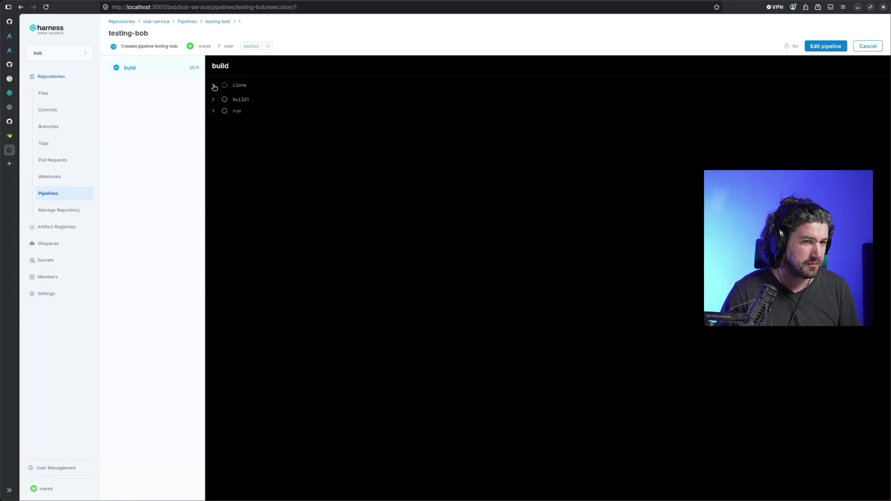
pyautogui.click(868, 47)
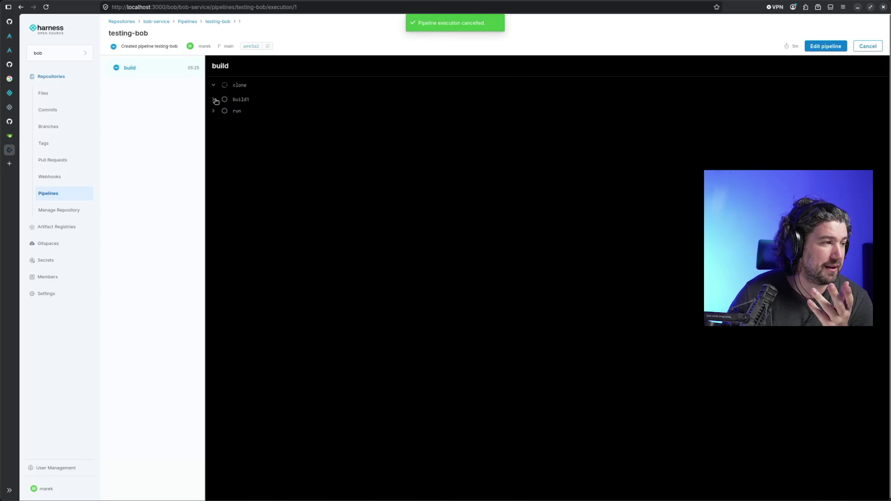
pyautogui.click(44, 199)
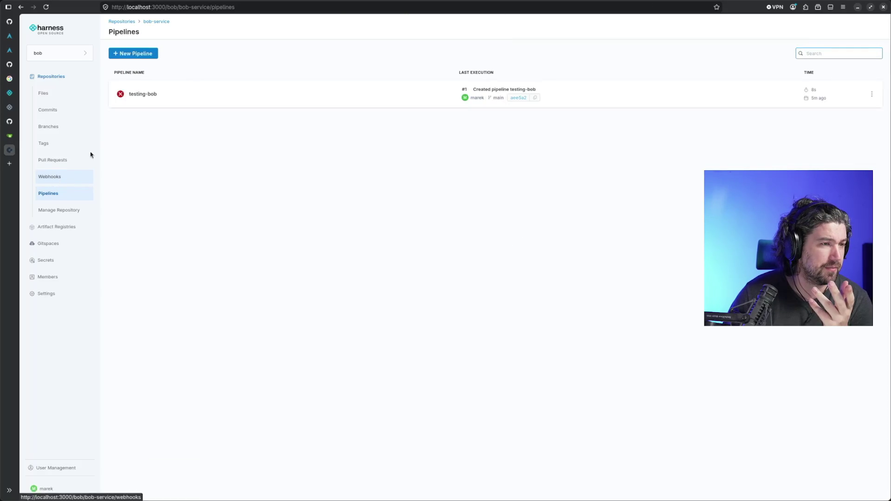
# Review execution #1's build1 log for testing-bob, then return to the pipelines list
pyautogui.click(161, 95)
pyautogui.click(266, 96)
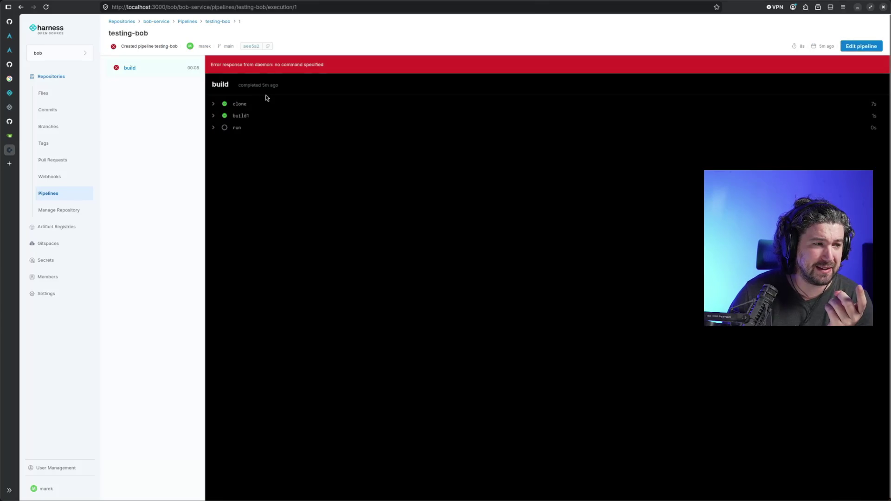
pyautogui.click(214, 116)
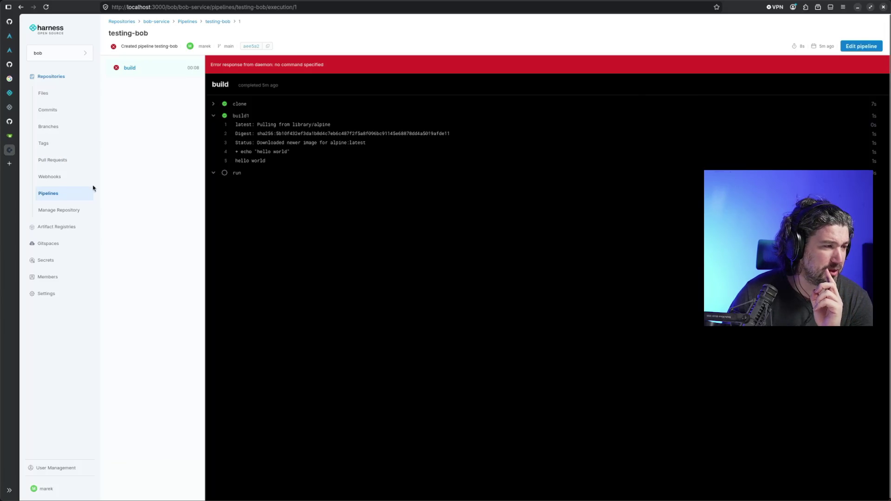
pyautogui.click(70, 210)
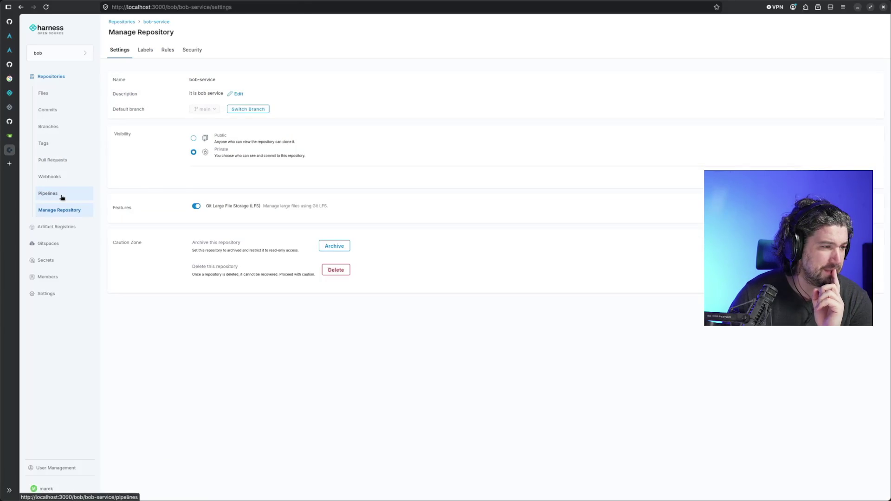
pyautogui.click(61, 197)
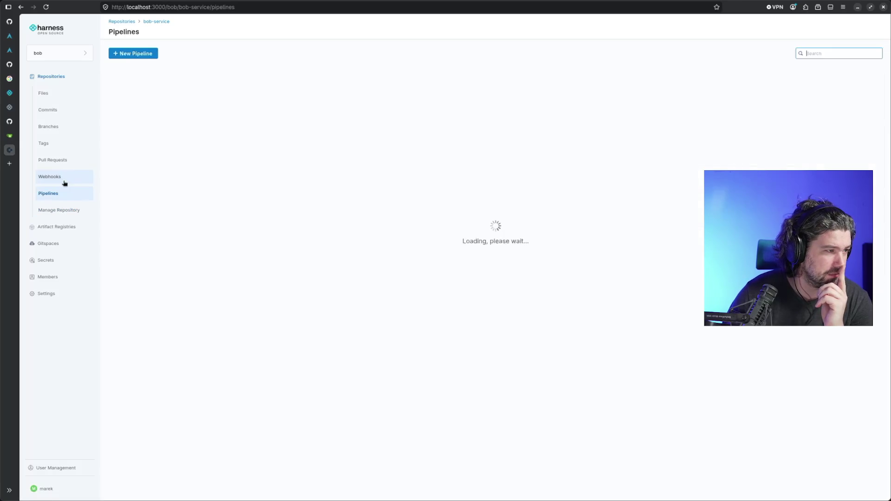
# Rerun testing-bob as execution #2, inspect its 'no command specified' failure, and open bob-service's files
pyautogui.click(416, 96)
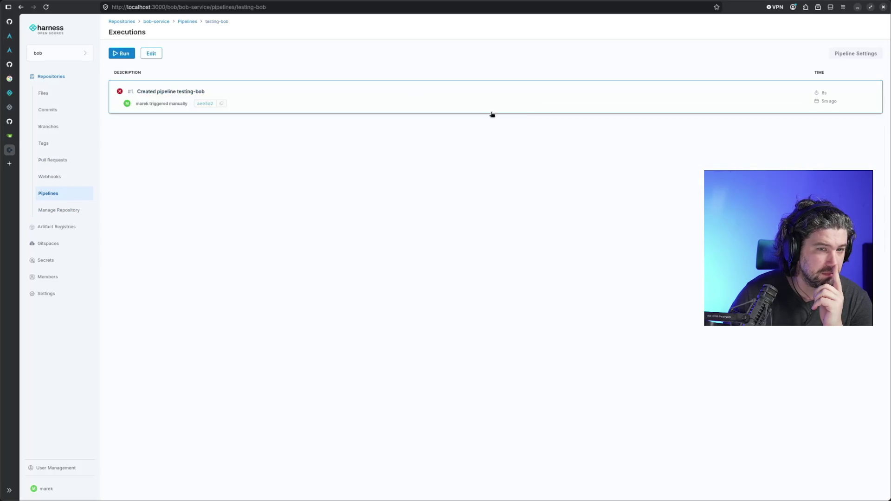
pyautogui.click(121, 53)
pyautogui.click(416, 285)
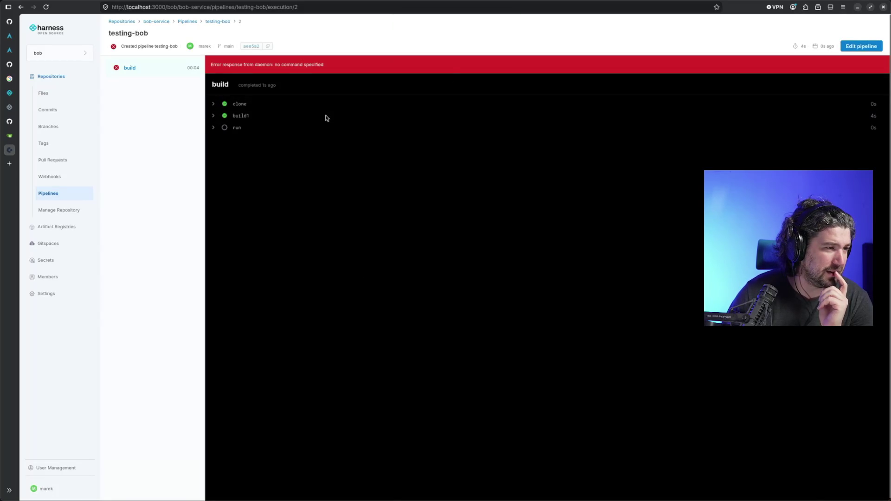
pyautogui.moveTo(237, 65); pyautogui.dragTo(306, 64)
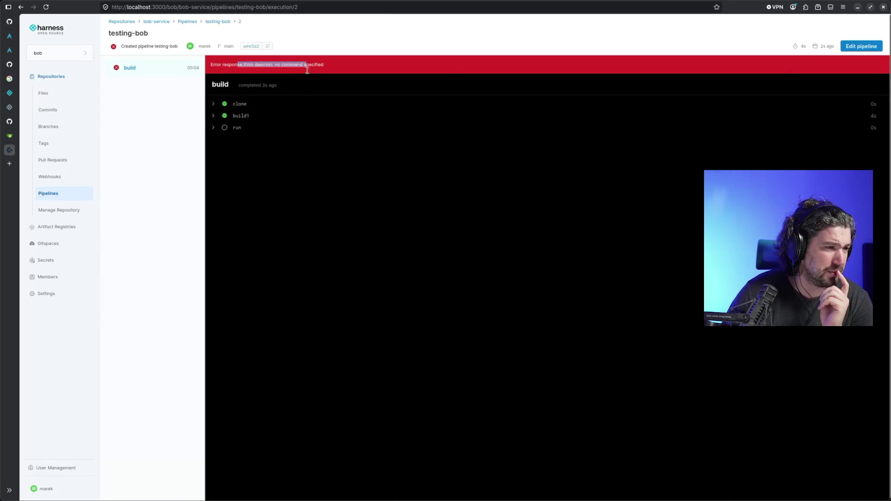
pyautogui.click(214, 127)
pyautogui.click(213, 116)
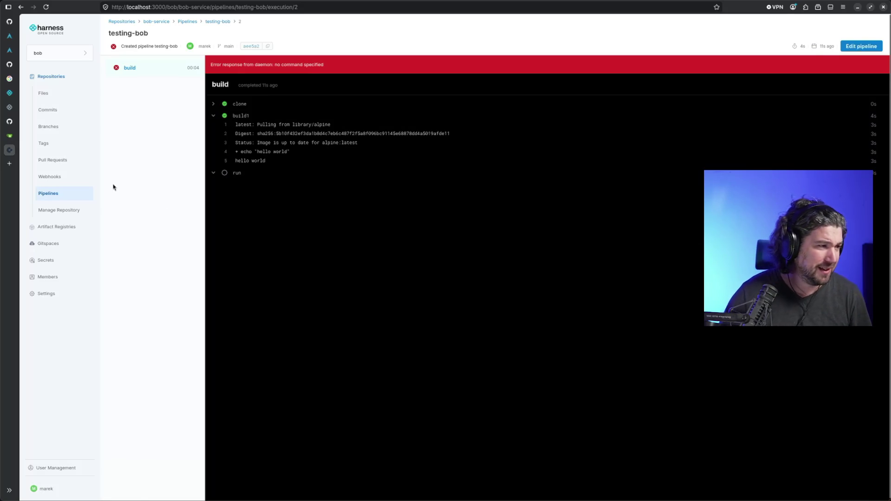
pyautogui.click(60, 95)
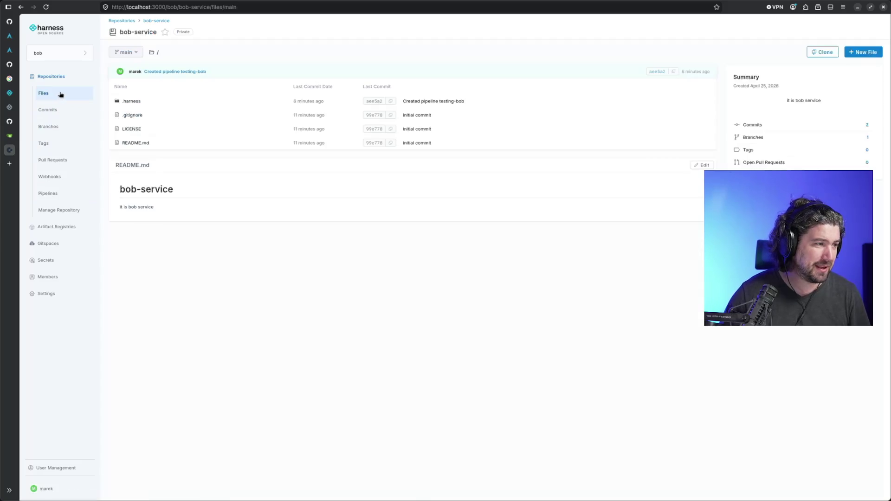
# Open .harness/testing-bob.yaml, inspect the npm script on line 18, and switch it to edit mode
pyautogui.click(163, 104)
pyautogui.click(167, 102)
pyautogui.click(246, 245)
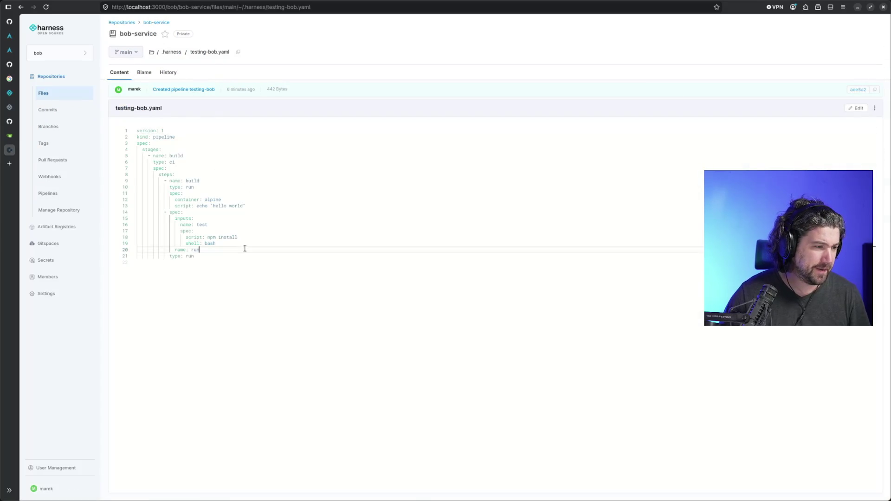
pyautogui.click(247, 236)
pyautogui.press('Left')
pyautogui.press('Left')
pyautogui.press('Left')
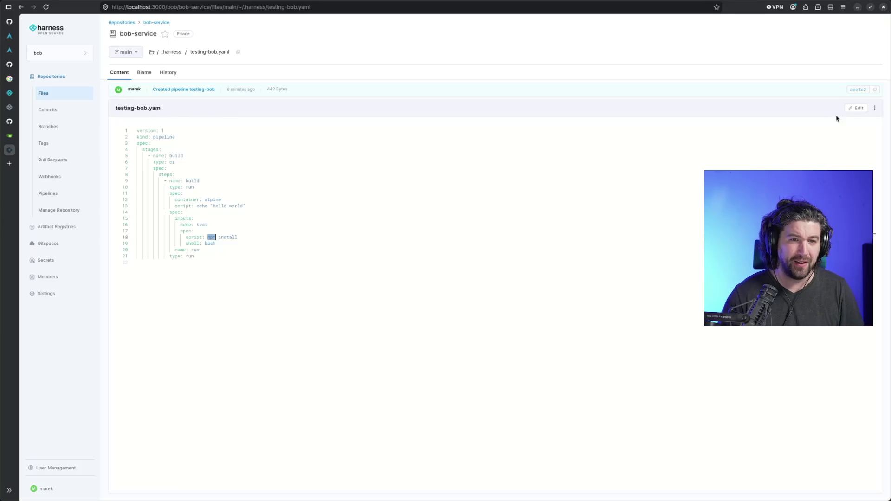
pyautogui.click(858, 108)
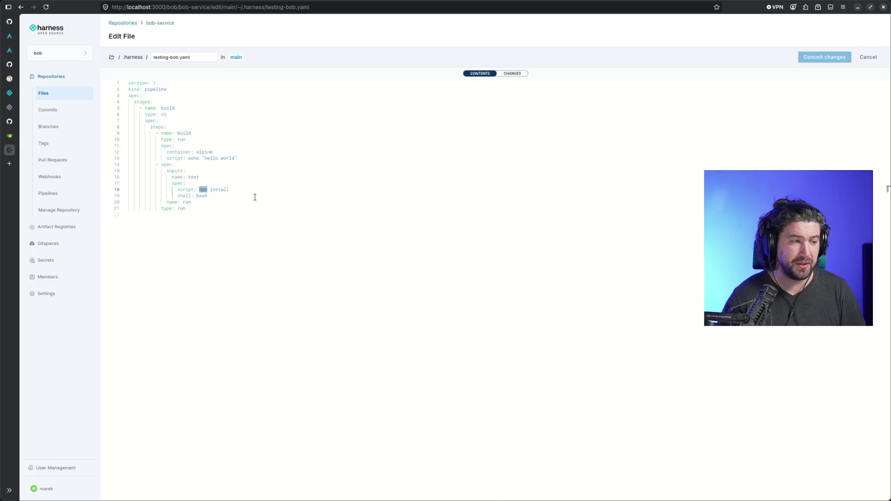
# Change line 18's script from npm install to echo 'install'
pyautogui.write('echo ')
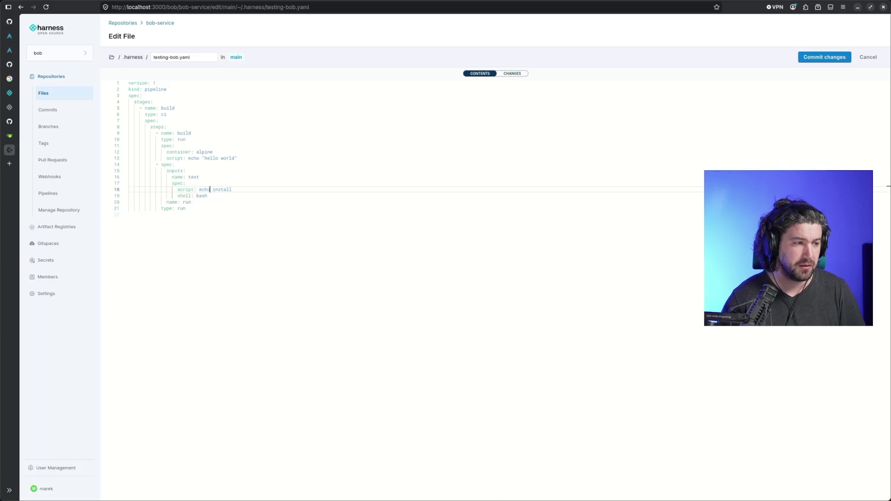
pyautogui.write("'")
pyautogui.doubleClick(224, 189)
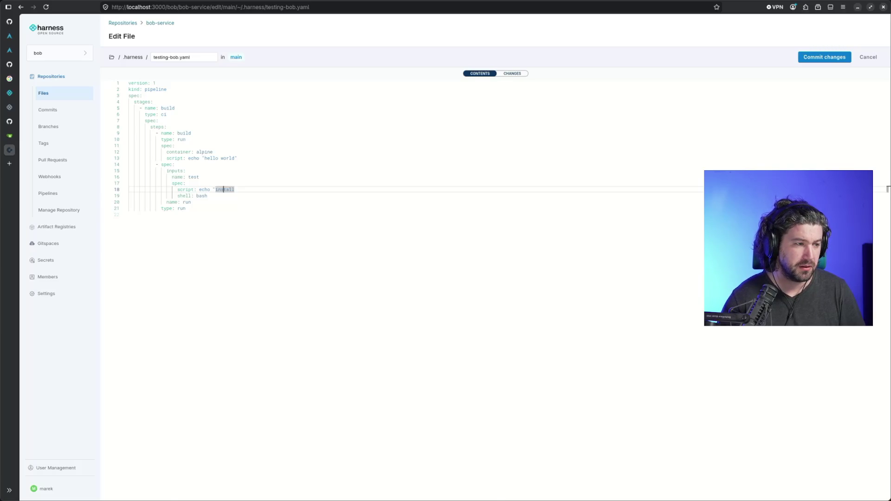
pyautogui.write("'")
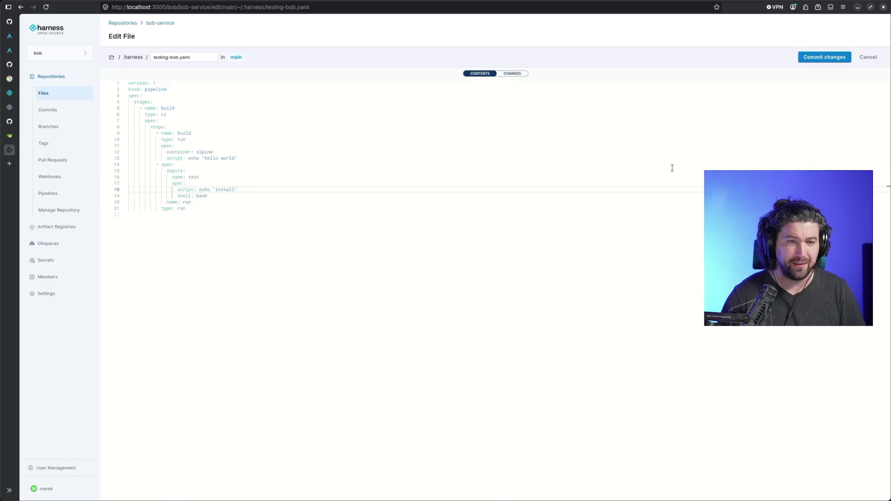
# Commit testing-bob.yaml directly to main with message 'test' and description 'test'
pyautogui.click(831, 57)
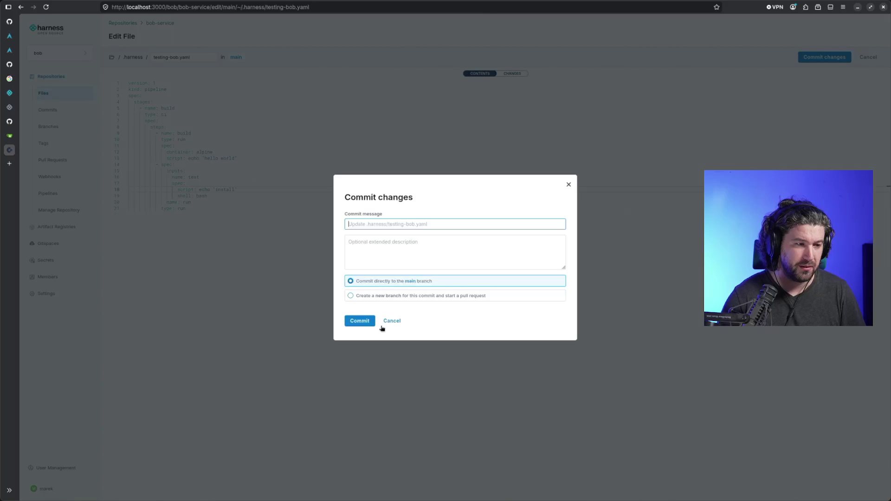
pyautogui.write('test')
pyautogui.click(387, 258)
pyautogui.write('test')
pyautogui.click(360, 322)
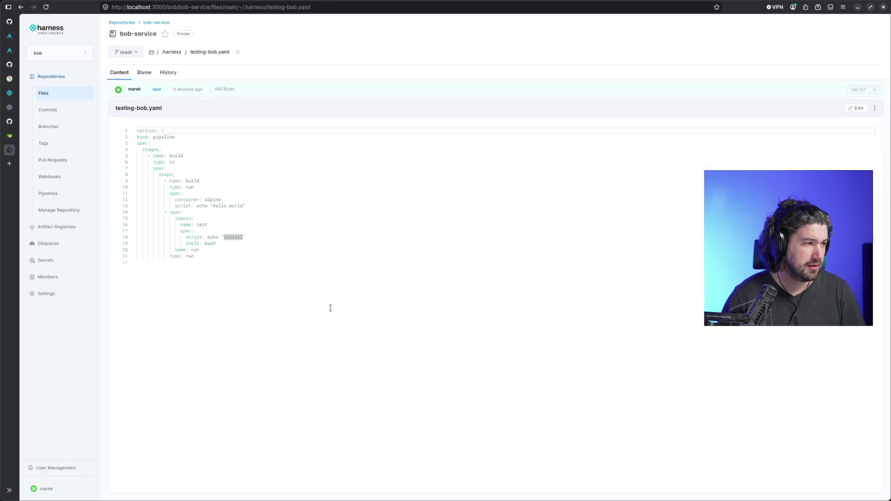
# Rerun testing-bob on main, check build1's 'no command specified' log, and open the pipeline editor
pyautogui.click(61, 198)
pyautogui.click(199, 98)
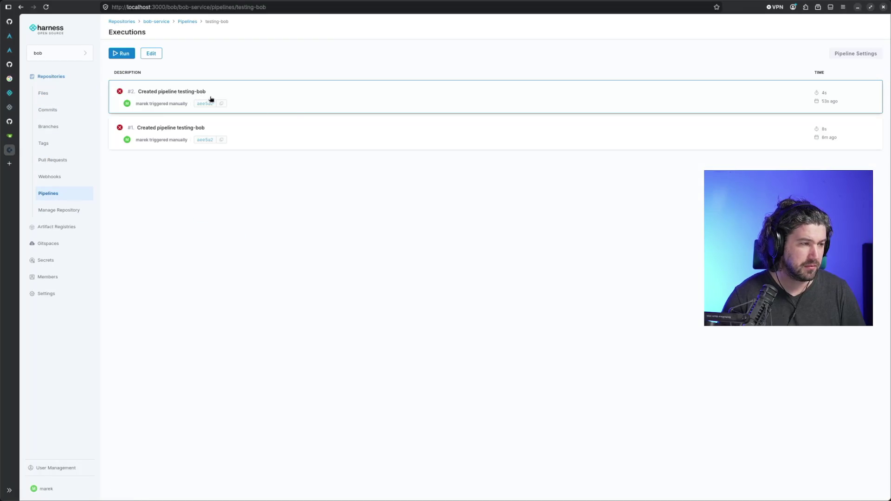
pyautogui.click(122, 53)
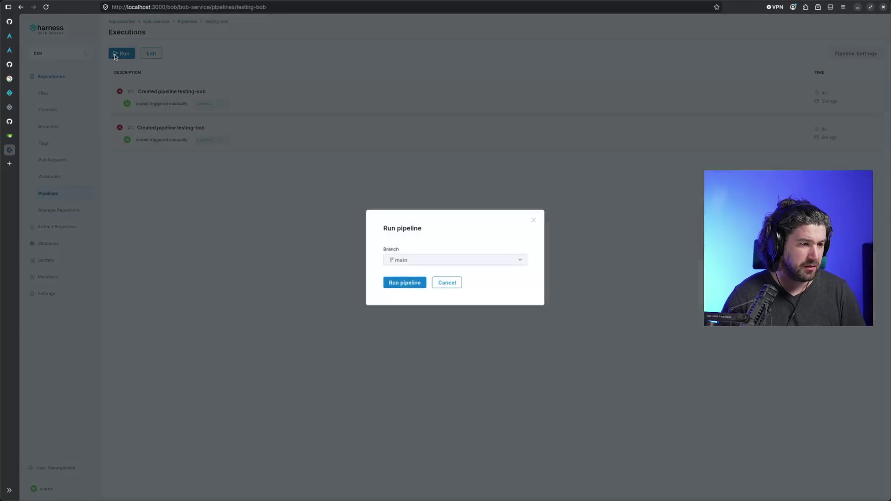
pyautogui.click(401, 283)
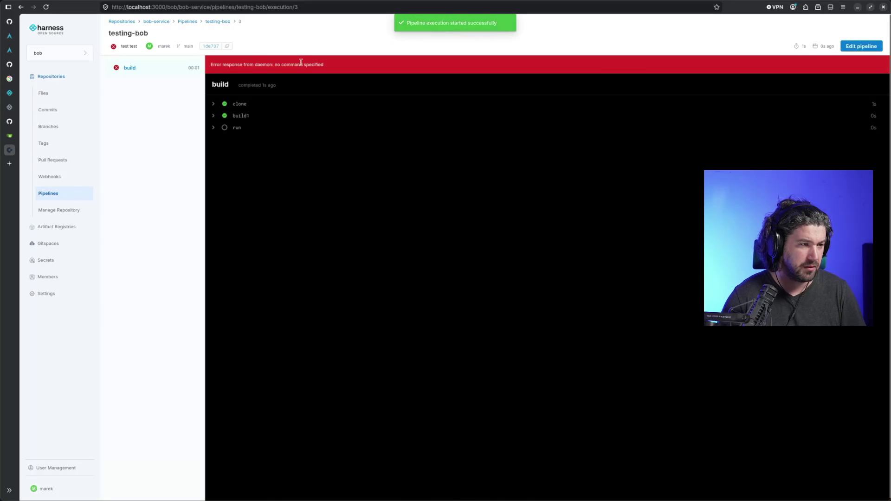
pyautogui.click(214, 117)
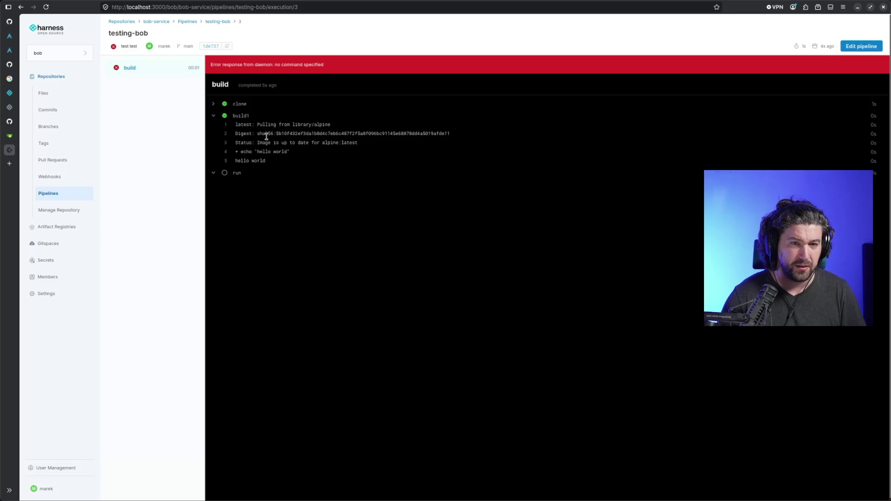
pyautogui.click(859, 45)
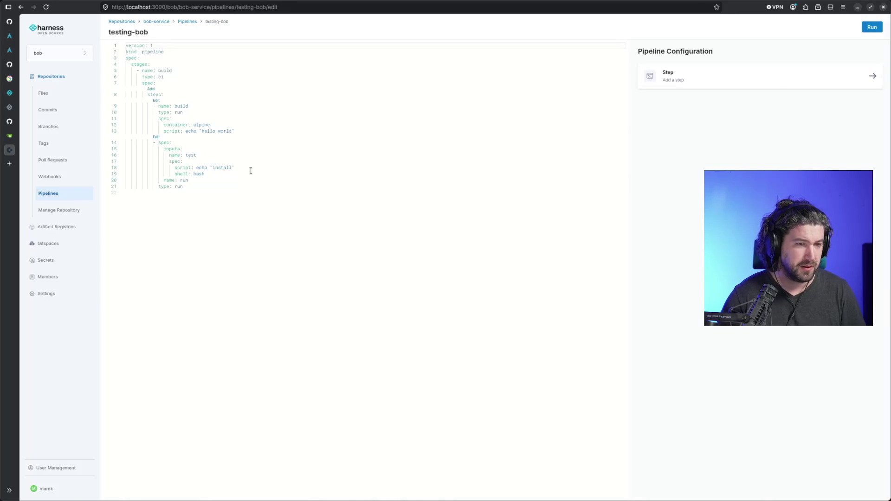
# Inspect the YAML's install script line and where the names test and build recur
pyautogui.click(243, 156)
pyautogui.click(246, 167)
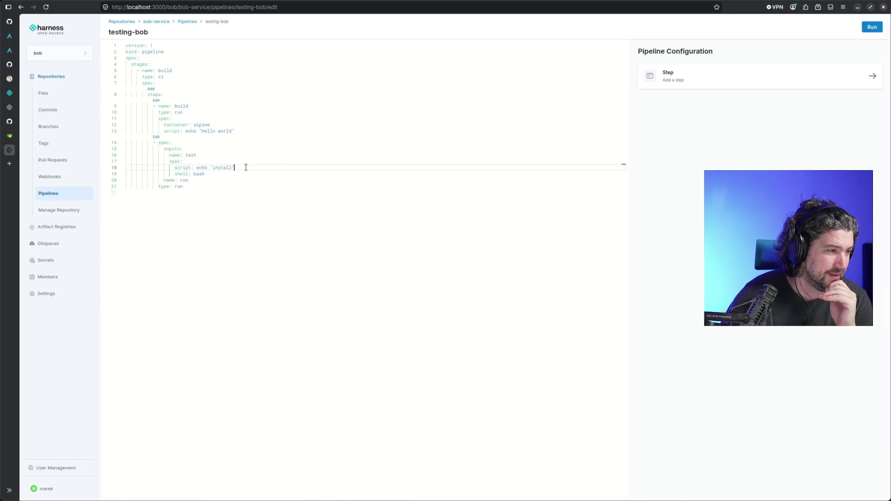
pyautogui.doubleClick(191, 155)
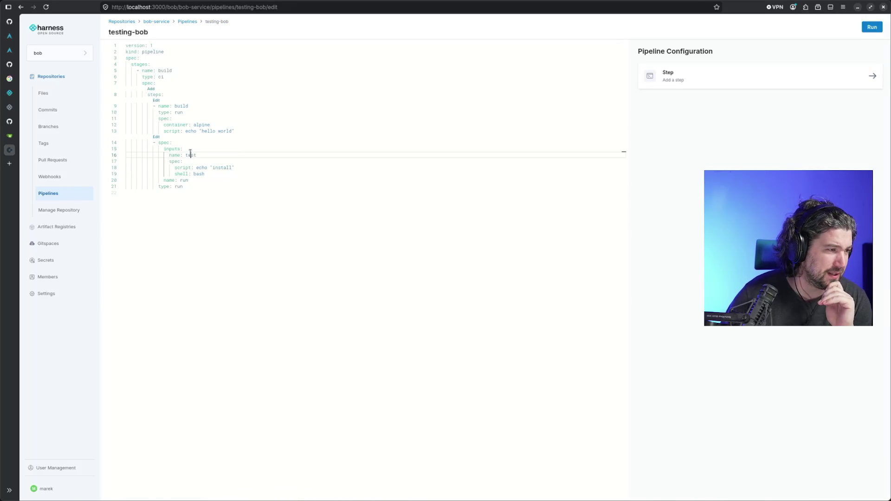
pyautogui.doubleClick(185, 107)
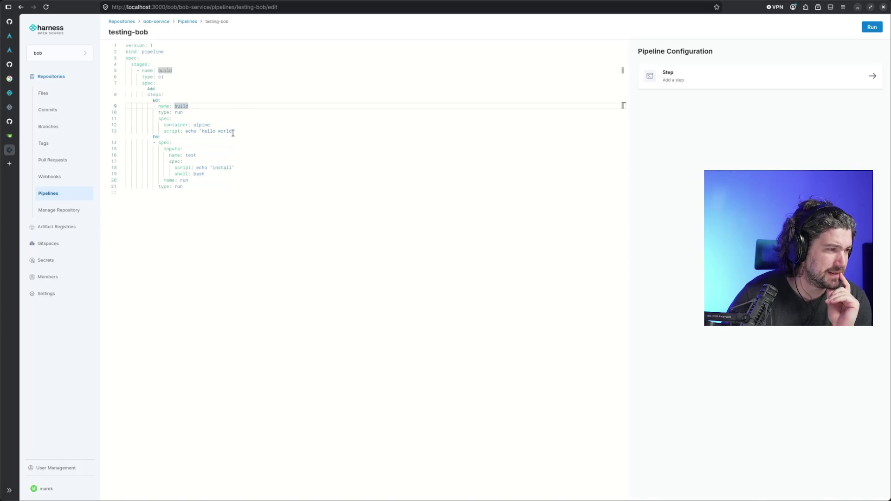
pyautogui.moveTo(224, 133)
pyautogui.moveTo(177, 128)
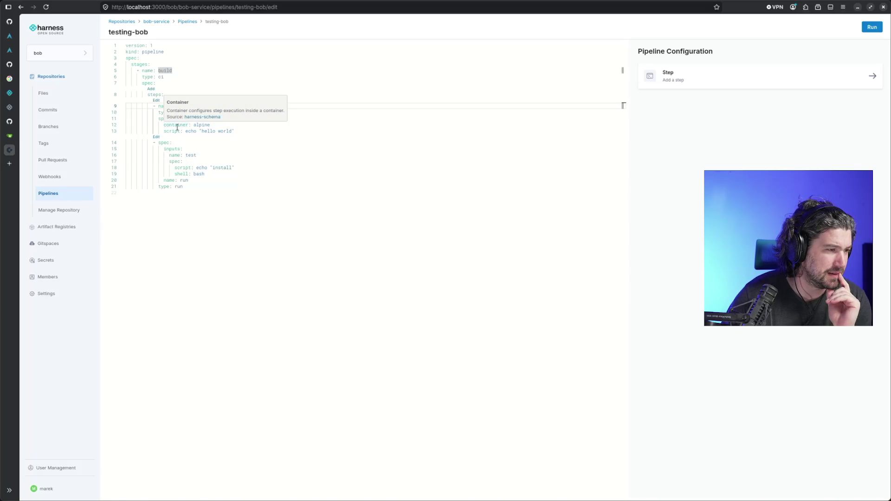
# Replace the second step's 'shell: bash' line with 'container: alpine'
pyautogui.click(208, 173)
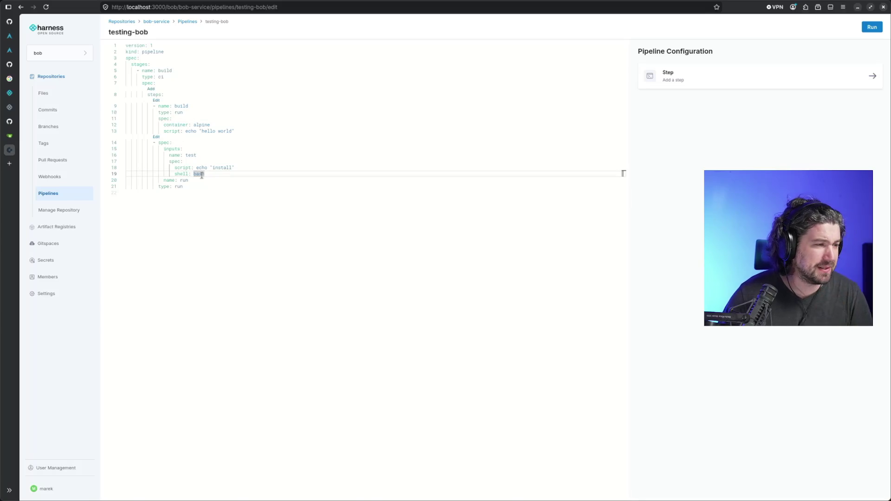
pyautogui.moveTo(260, 170); pyautogui.dragTo(259, 167)
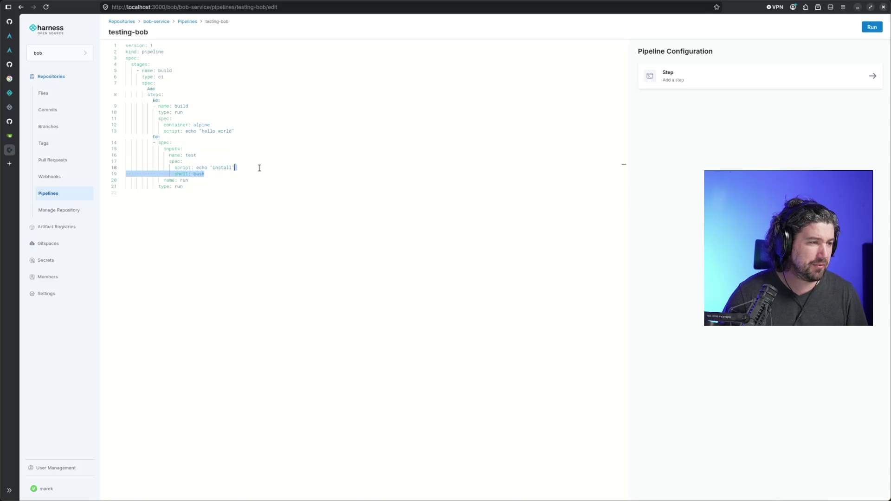
pyautogui.press('BackSpace')
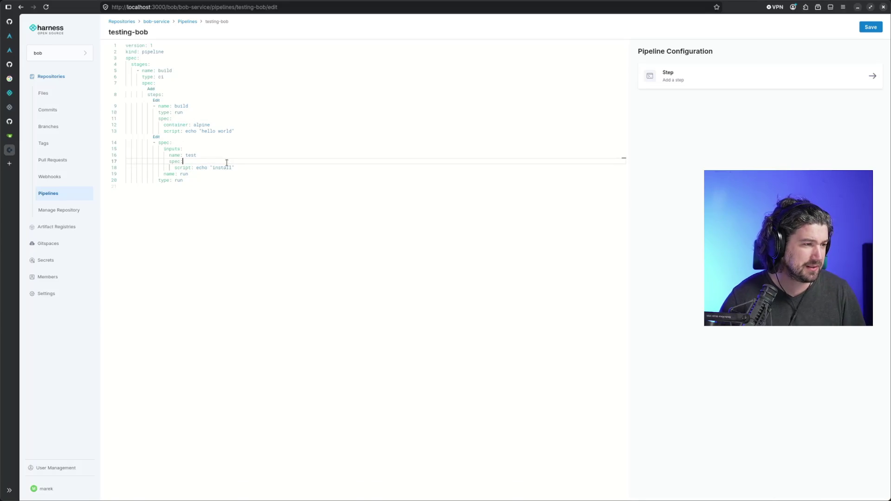
pyautogui.press('Return')
pyautogui.write('container')
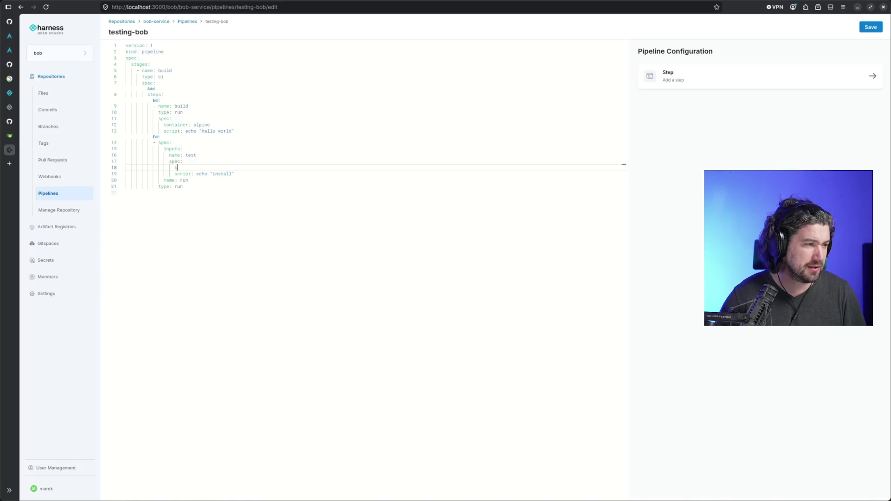
pyautogui.write(': alpin')
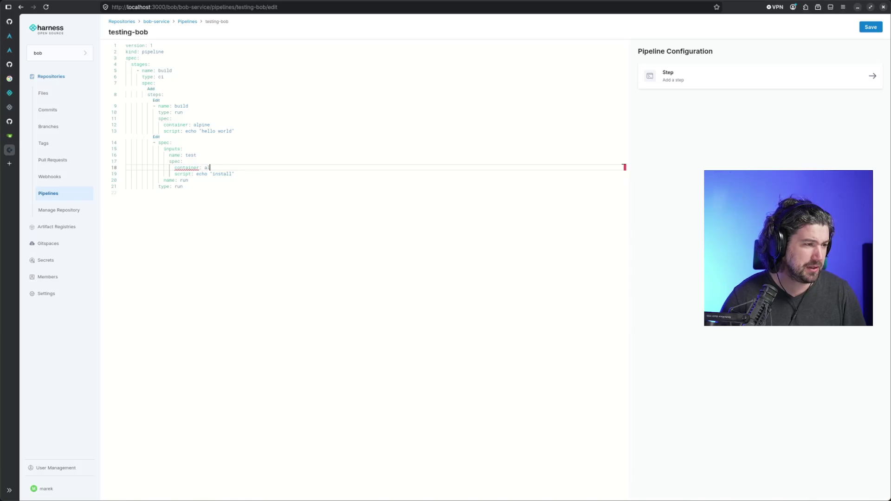
pyautogui.write('e')
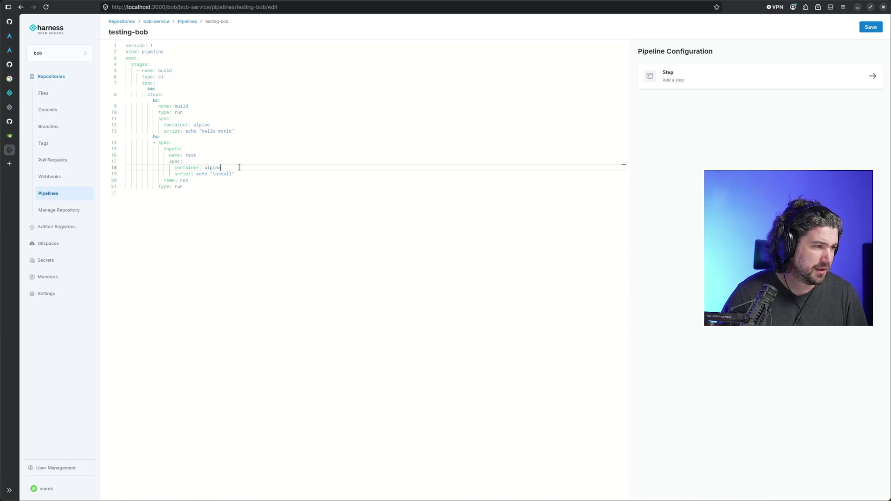
# Dedent 'name: run' to line up with 'type: run' and select both lines
pyautogui.click(165, 107)
pyautogui.click(164, 119)
pyautogui.moveTo(164, 143)
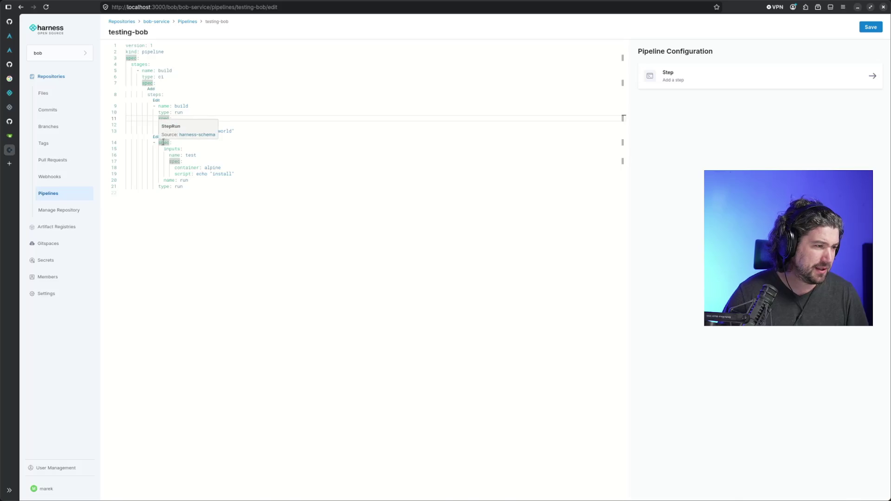
pyautogui.click(162, 181)
pyautogui.click(163, 181)
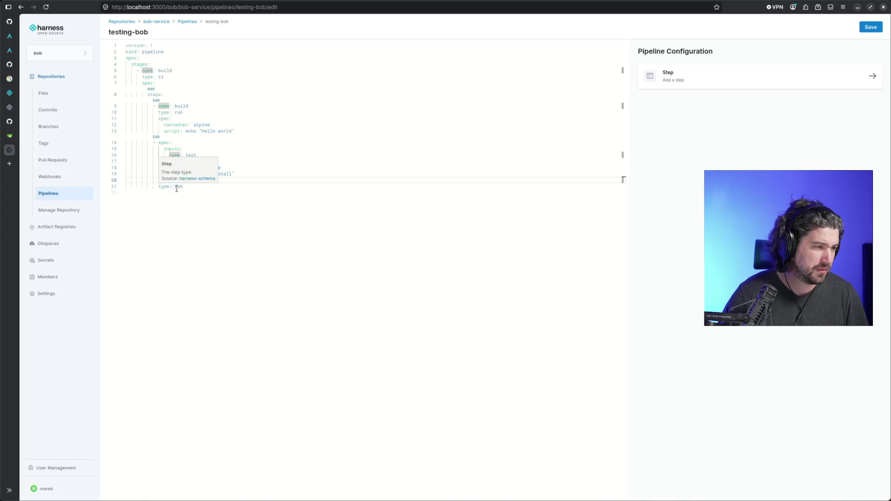
pyautogui.press('BackSpace')
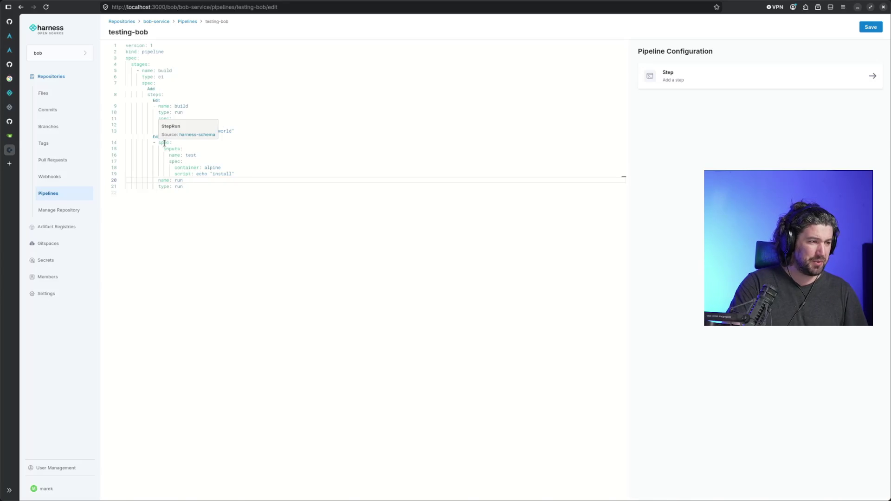
pyautogui.click(193, 188)
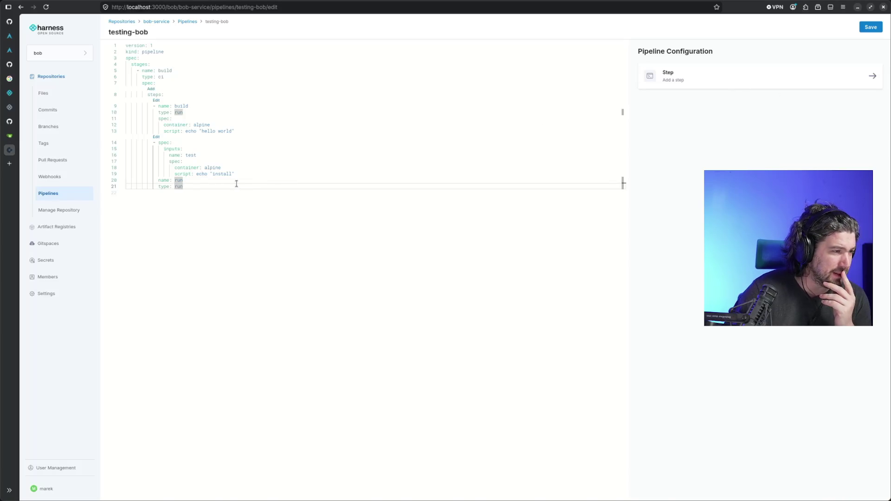
pyautogui.moveTo(191, 186); pyautogui.dragTo(251, 174)
pyautogui.hotkey('ctrl', 'c')
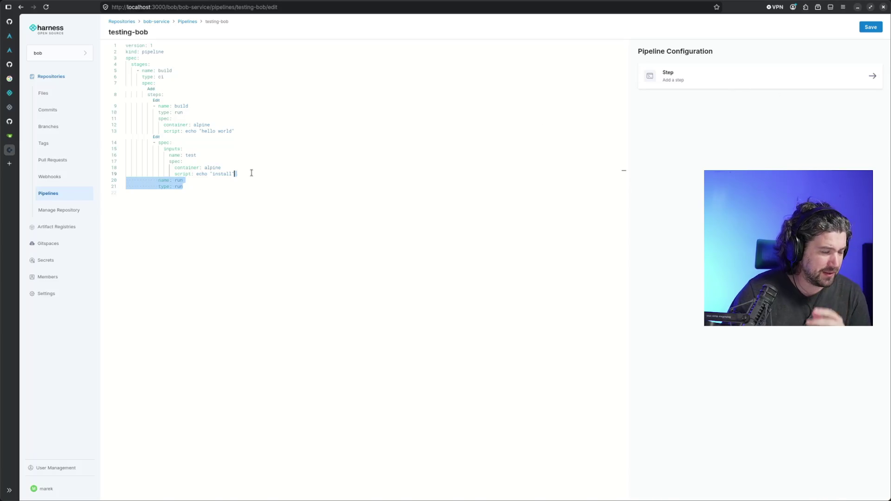
# Cut the name: run and type: run lines and try pasting them after name: test and - spec:, undoing both
pyautogui.press('BackSpace')
pyautogui.click(240, 155)
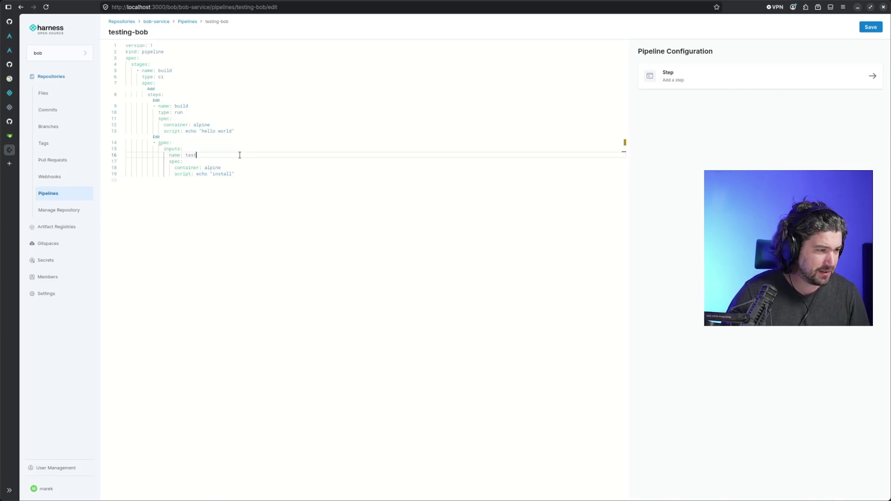
pyautogui.click(243, 155)
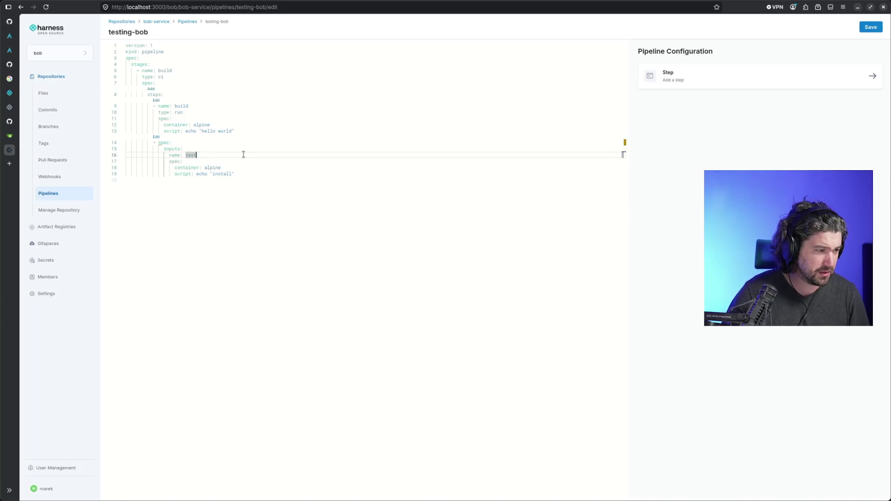
pyautogui.hotkey('ctrl', 'v')
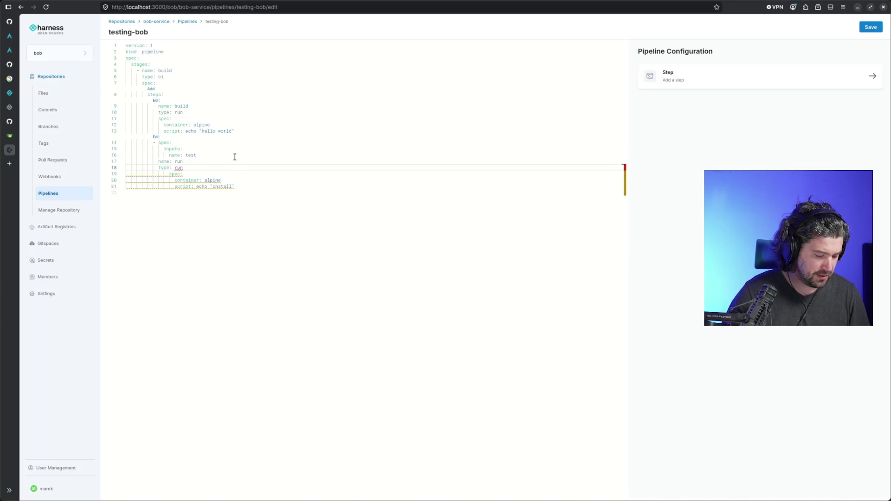
pyautogui.hotkey('ctrl', 'z')
pyautogui.click(203, 142)
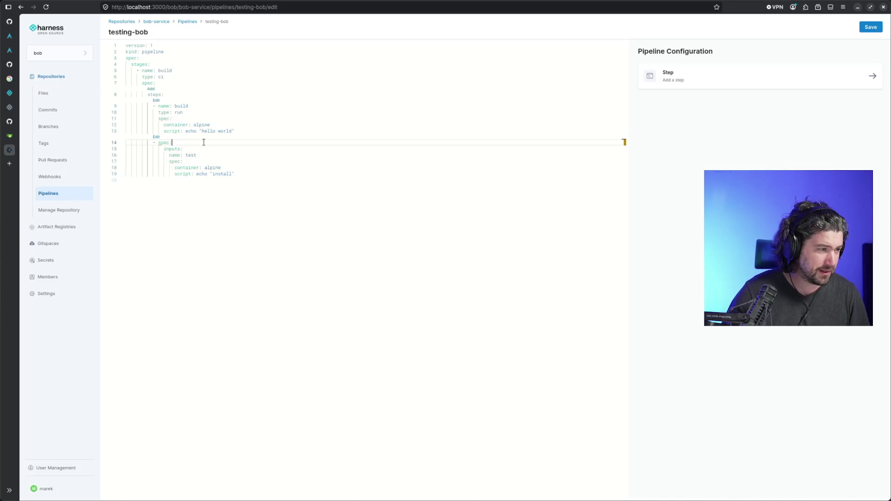
pyautogui.hotkey('ctrl', 'v')
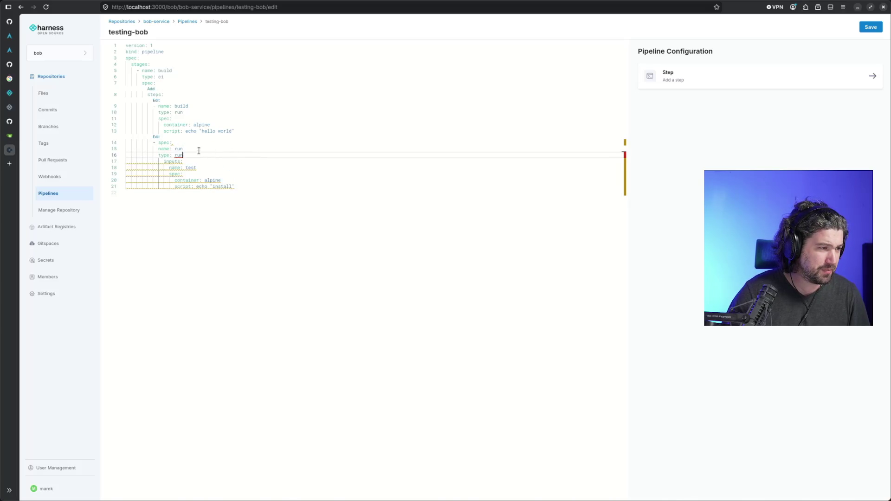
pyautogui.moveTo(196, 149); pyautogui.dragTo(200, 146)
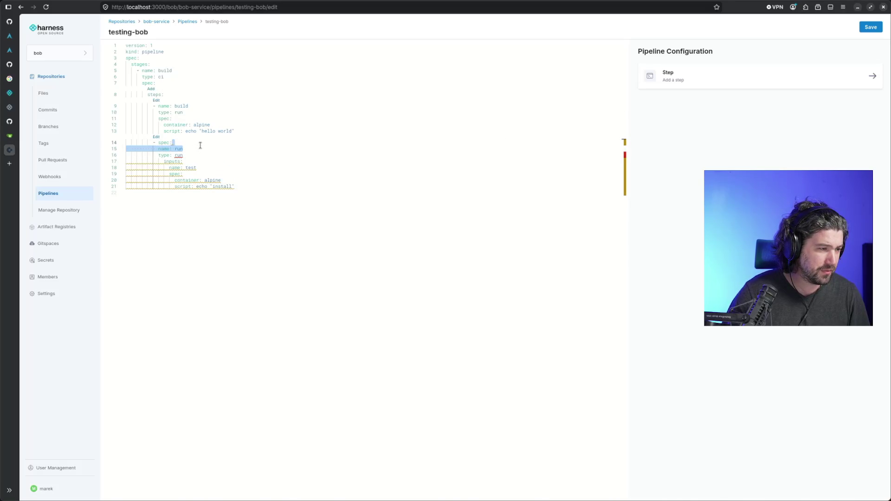
pyautogui.moveTo(195, 157)
pyautogui.mouseDown()
pyautogui.moveTo(199, 149)
pyautogui.moveTo(177, 137)
pyautogui.mouseUp()
pyautogui.press('BackSpace')
pyautogui.press('BackSpace')
# Insert the name and type lines before the second step's spec and fix their indentation
pyautogui.click(163, 142)
pyautogui.hotkey('ctrl', 'v')
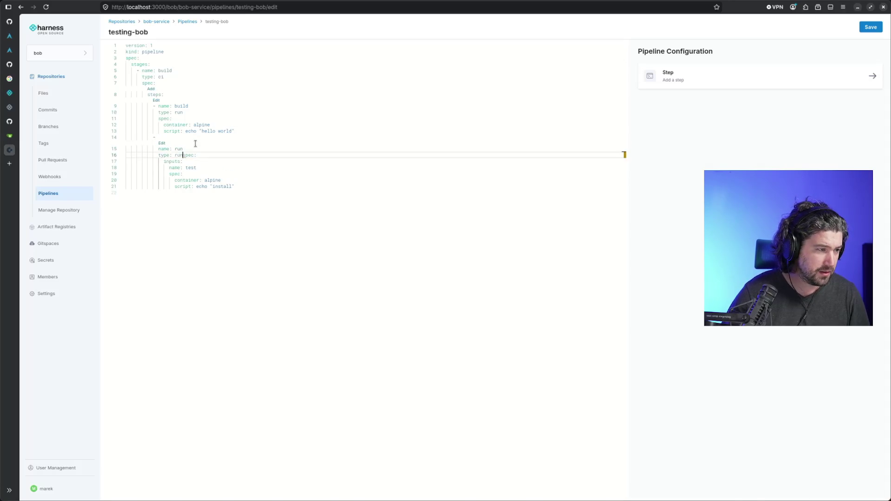
pyautogui.press('Return')
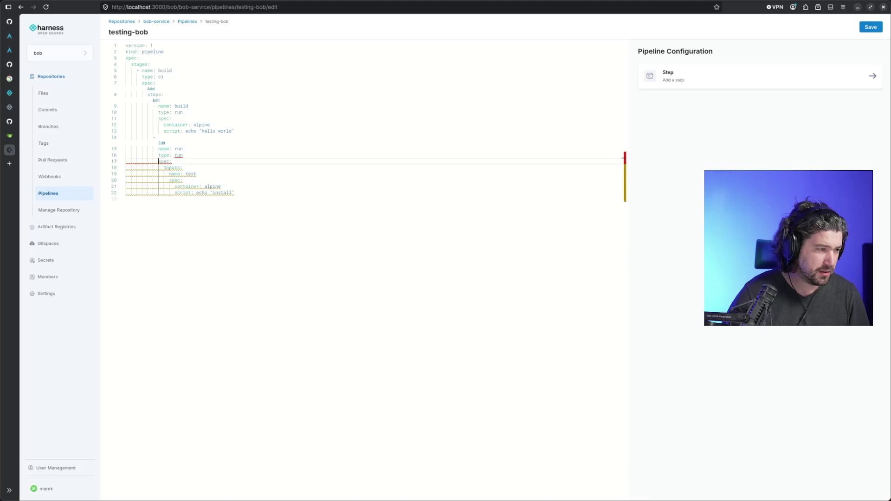
pyautogui.press('Up')
pyautogui.press('Up')
pyautogui.press('BackSpace')
pyautogui.press('BackSpace')
pyautogui.press('BackSpace')
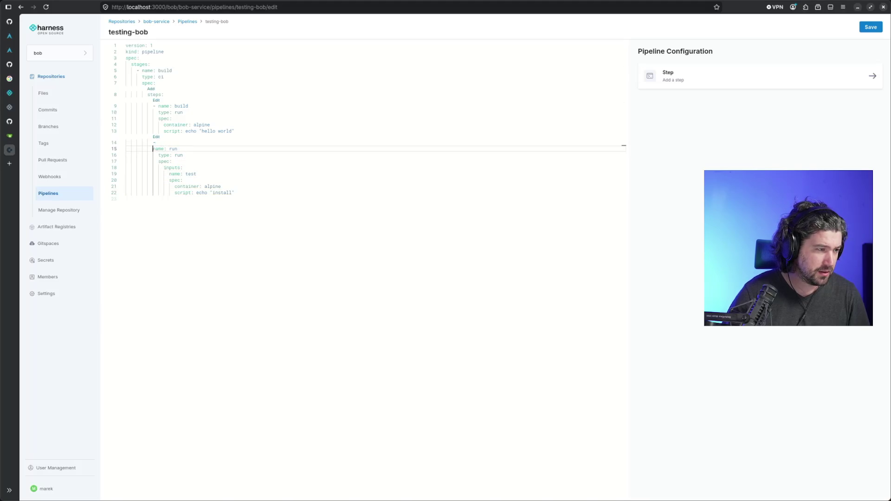
pyautogui.press('BackSpace')
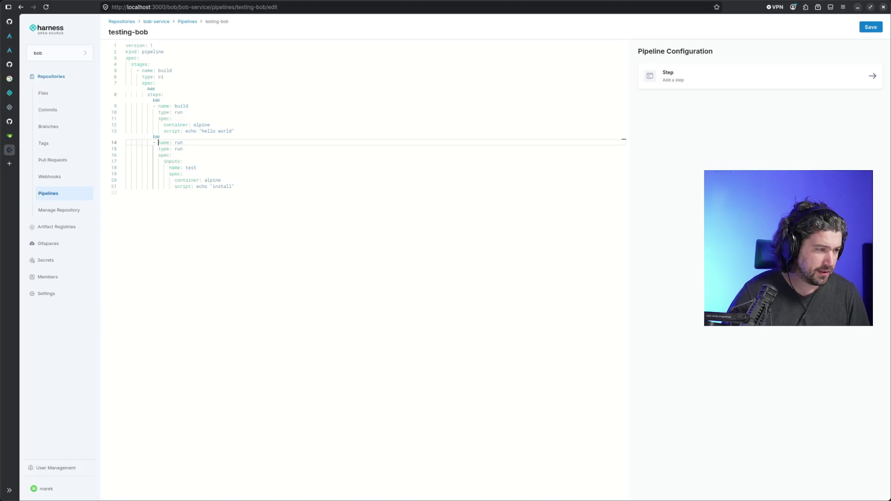
# Rename the second step to Bob and save the pipeline
pyautogui.doubleClick(191, 142)
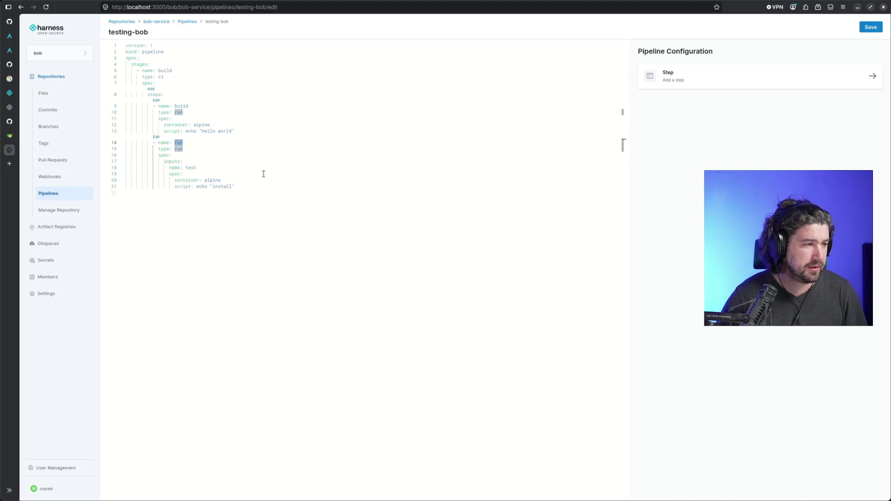
pyautogui.write('te')
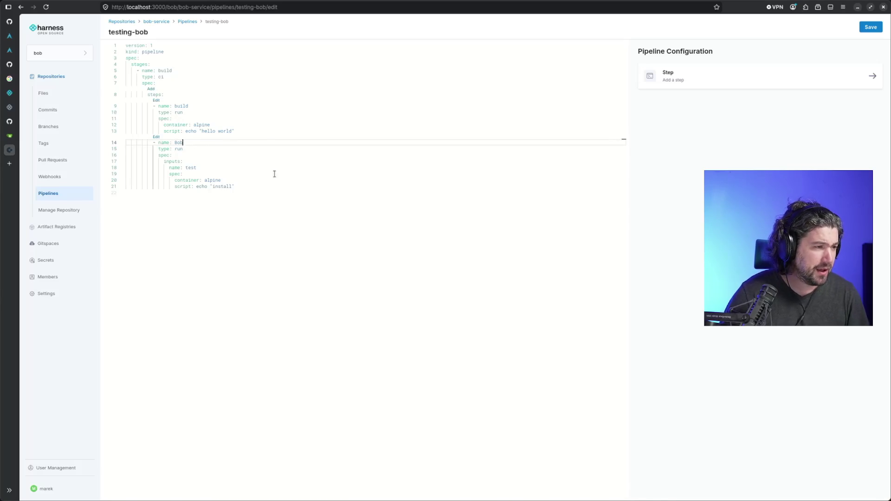
pyautogui.click(186, 153)
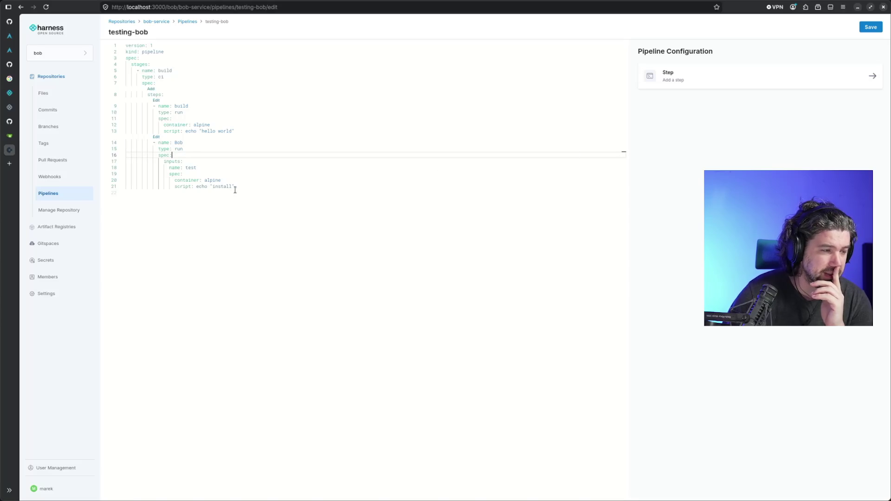
pyautogui.click(863, 26)
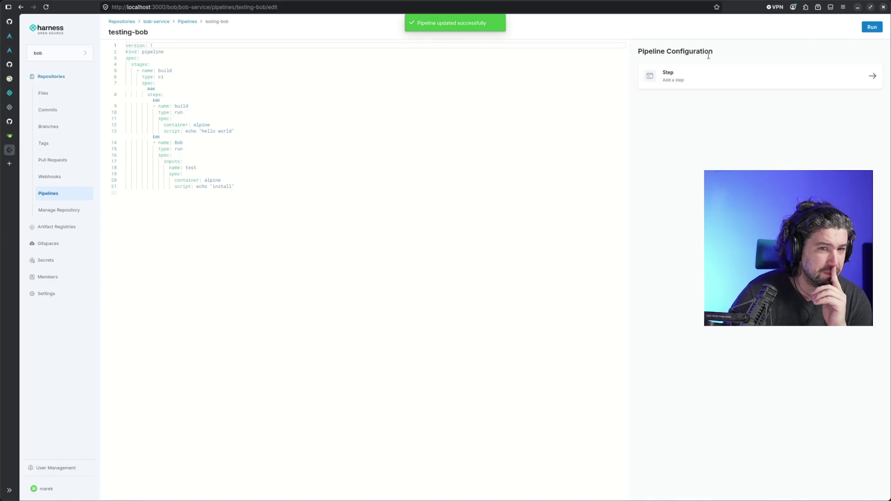
pyautogui.click(872, 27)
# Run testing-bob on main, check the failed bob step's empty output, and reopen the editor
pyautogui.click(411, 283)
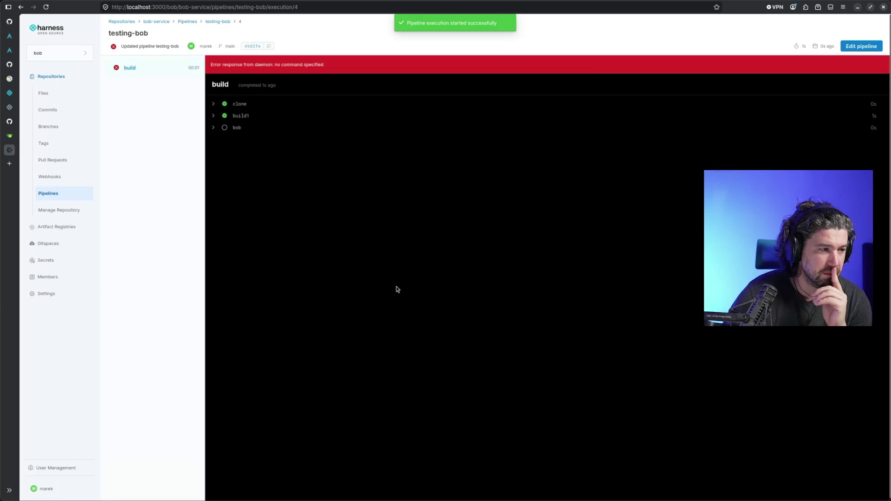
pyautogui.doubleClick(239, 130)
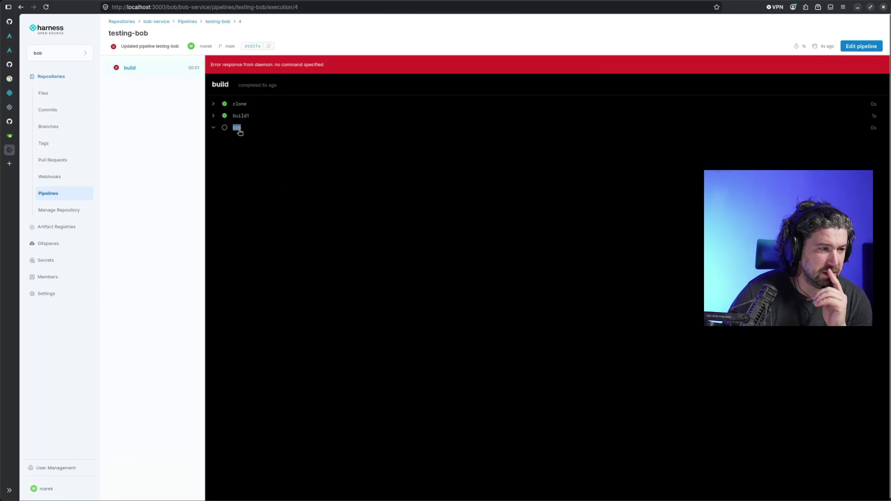
pyautogui.click(872, 46)
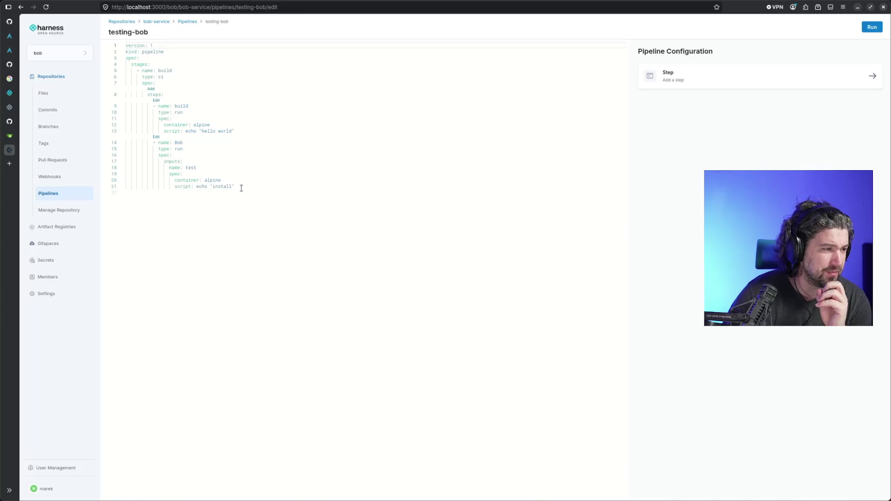
# Delete the Bob step's inputs, name and spec lines and dedent its container and script lines
pyautogui.click(165, 120)
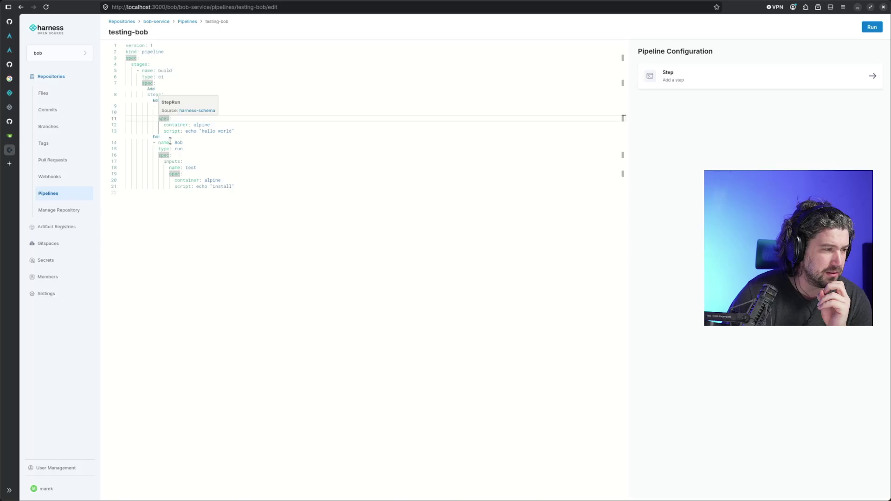
pyautogui.doubleClick(191, 168)
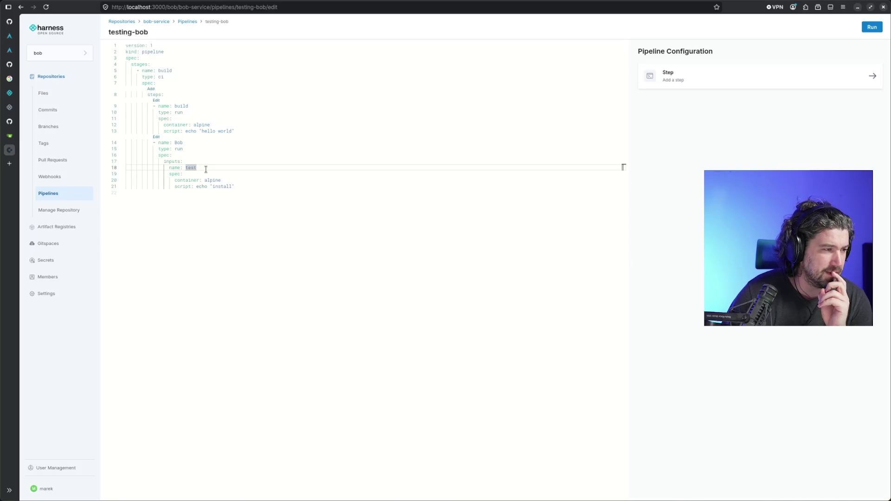
pyautogui.moveTo(206, 172); pyautogui.dragTo(207, 160)
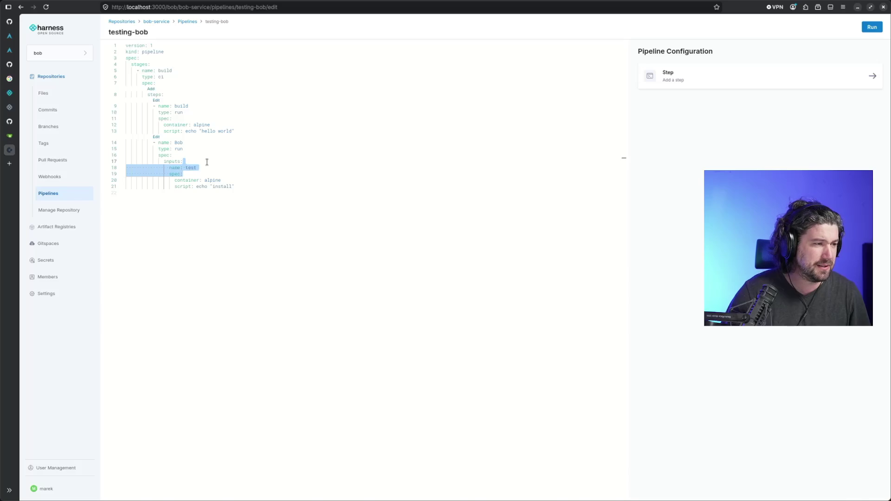
pyautogui.click(204, 179)
pyautogui.moveTo(205, 176); pyautogui.dragTo(205, 157)
pyautogui.press('BackSpace')
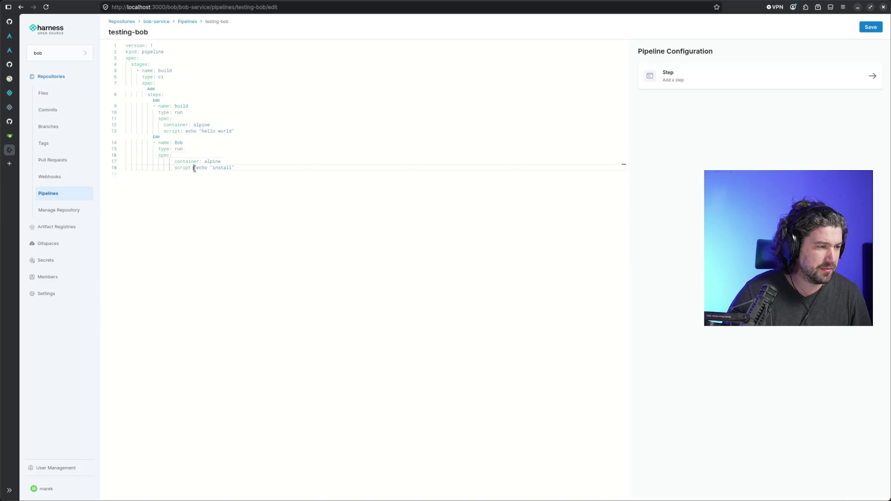
pyautogui.click(185, 169)
pyautogui.click(172, 168)
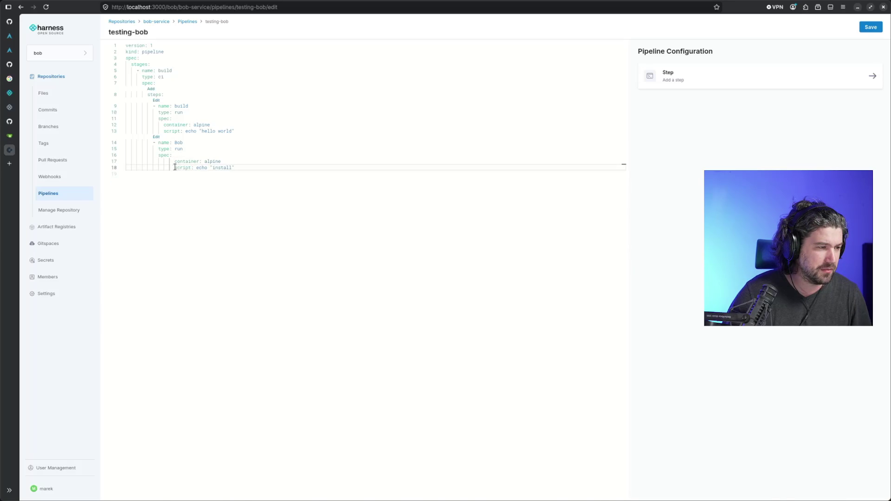
pyautogui.press('BackSpace')
pyautogui.press('Up')
pyautogui.press('BackSpace')
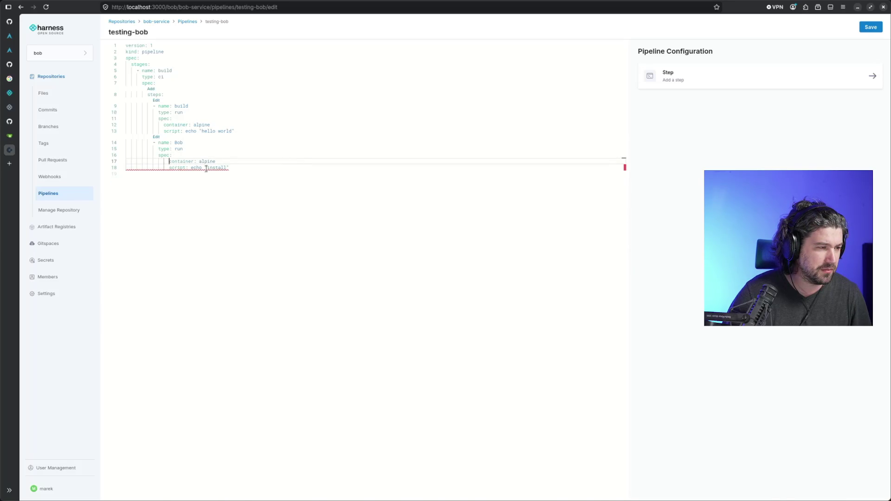
# Save the corrected pipeline, run it on main successfully, and reopen the editor
pyautogui.click(862, 27)
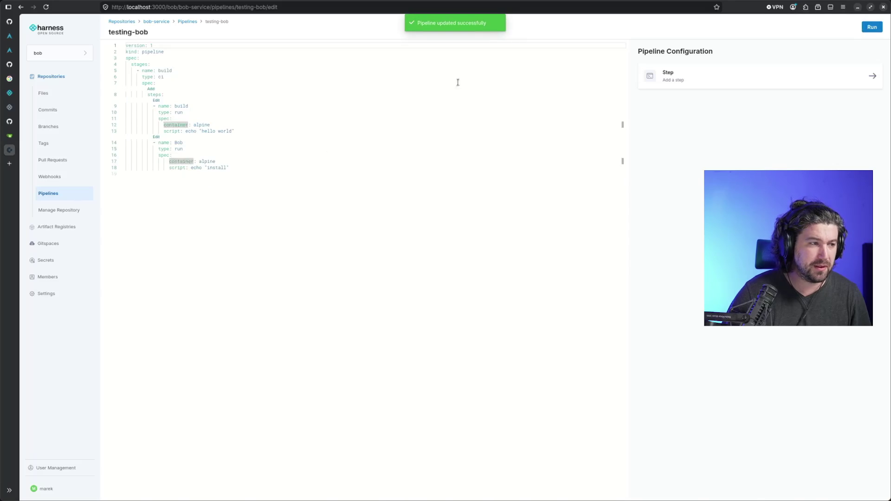
pyautogui.click(869, 28)
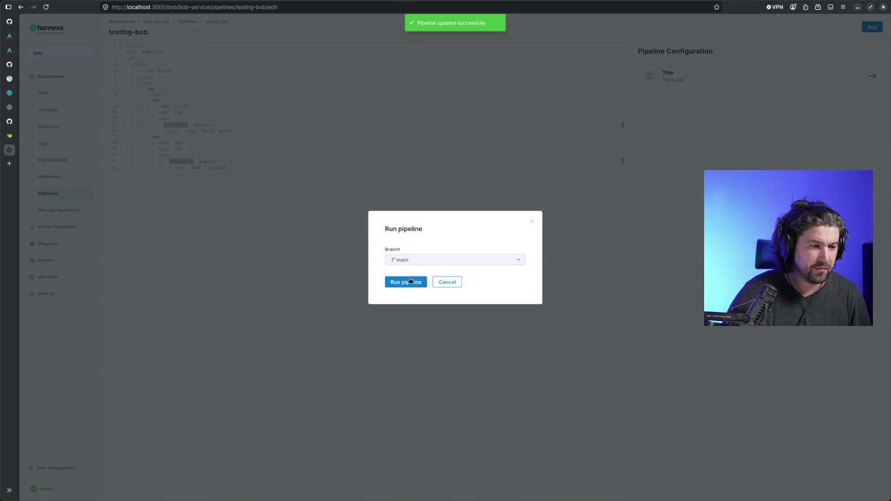
pyautogui.click(414, 281)
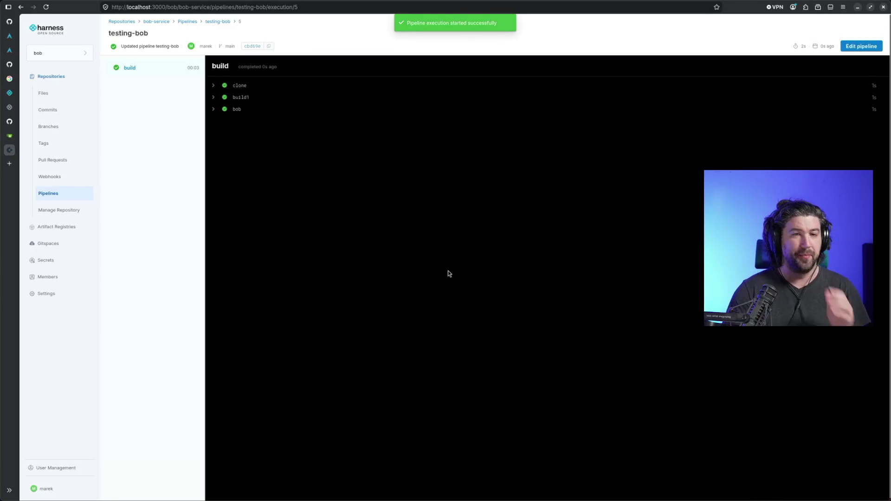
pyautogui.click(861, 46)
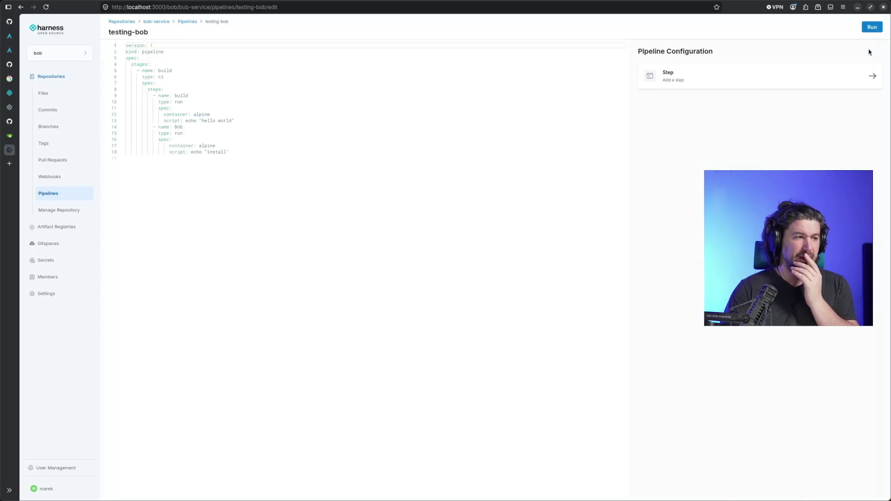
# Change the Bob step's 'container: alpine' line to 'shell: bash'
pyautogui.doubleClick(181, 167)
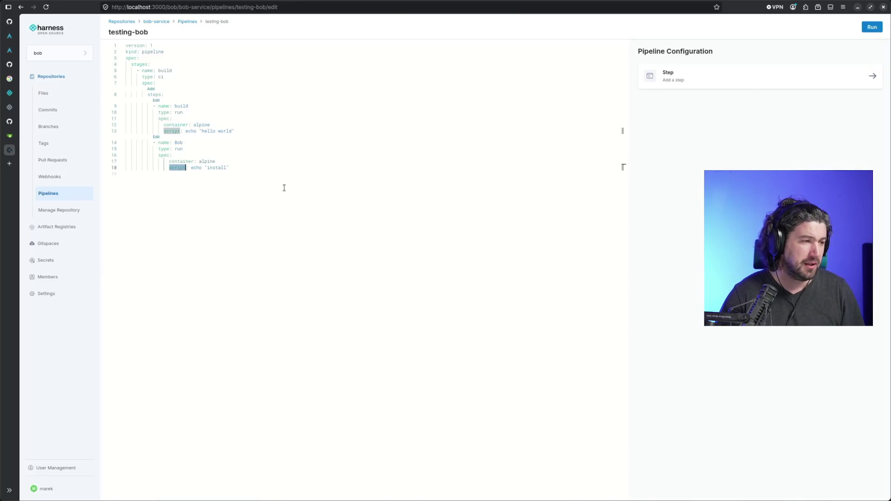
pyautogui.doubleClick(184, 161)
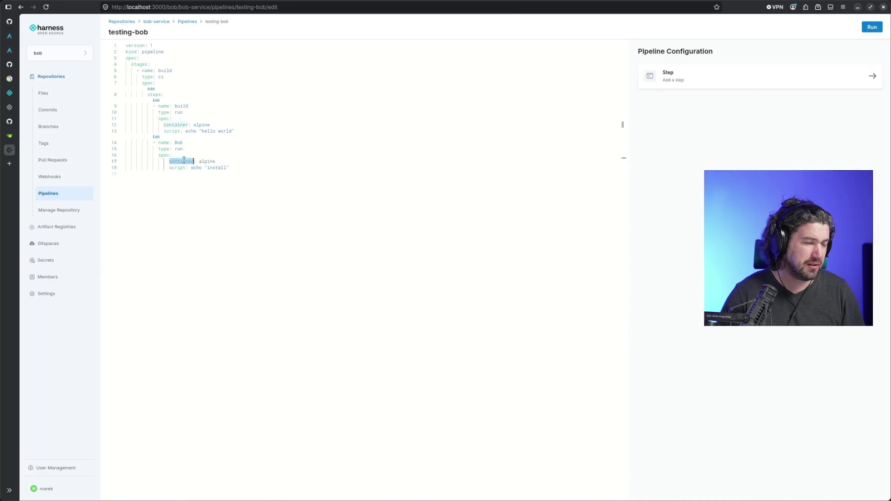
pyautogui.write('shell')
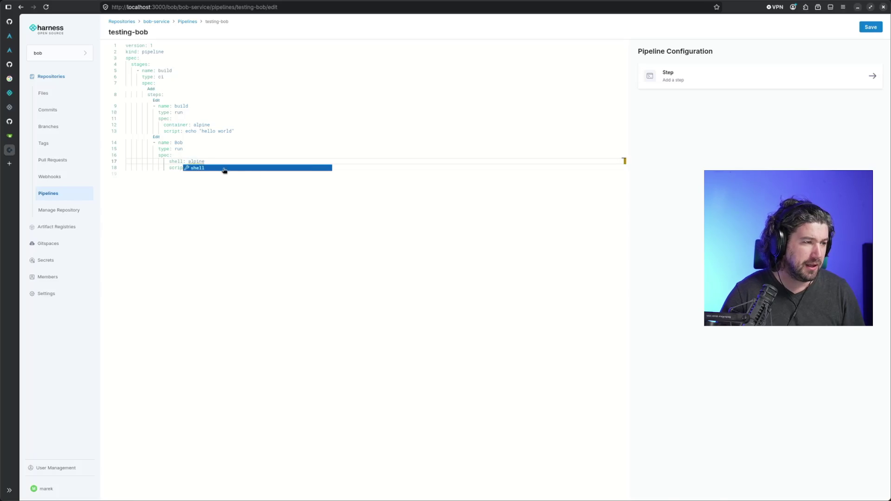
pyautogui.doubleClick(196, 161)
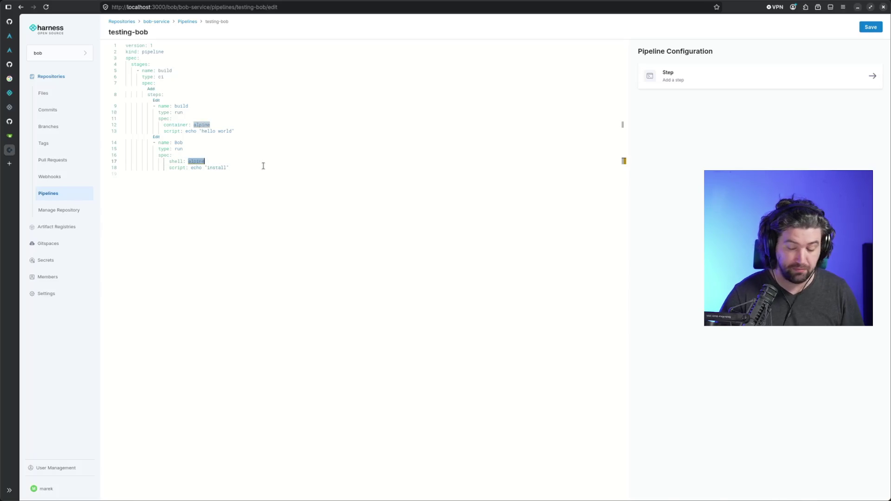
pyautogui.write('bash')
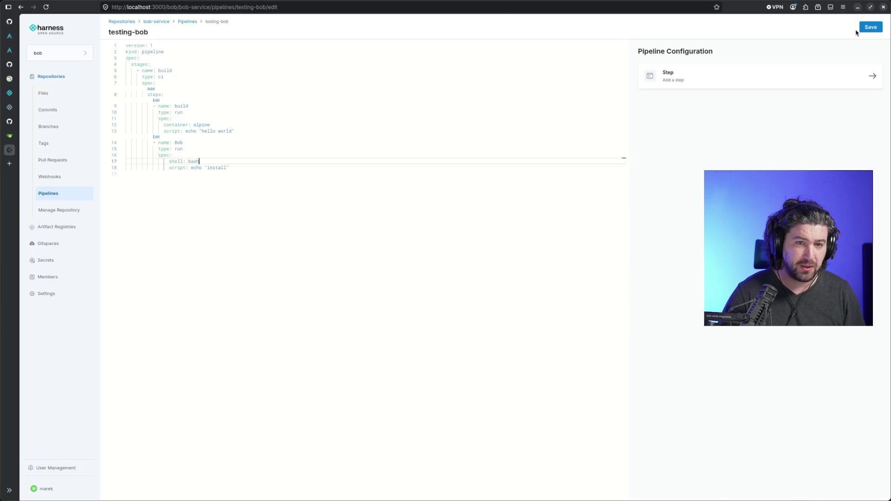
# Save and rerun the pipeline on main, noting the '/bin/sh: no such file or directory' error
pyautogui.click(862, 26)
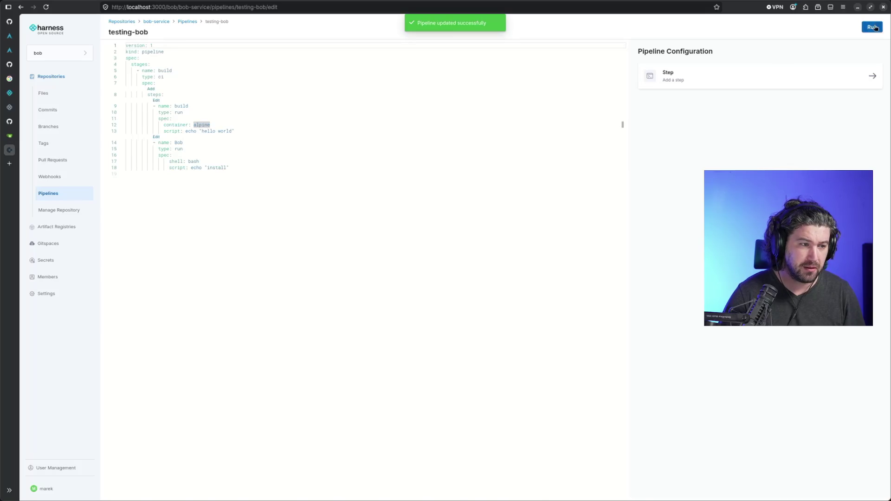
pyautogui.click(870, 27)
pyautogui.click(418, 284)
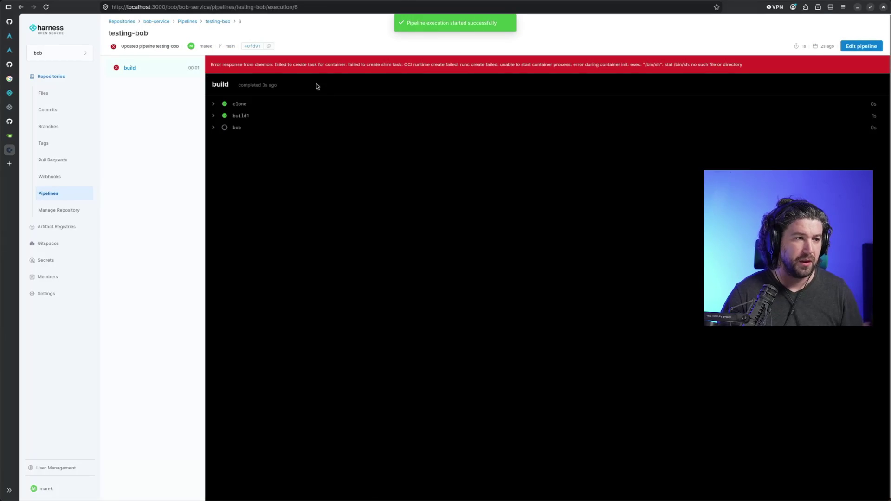
pyautogui.moveTo(291, 65); pyautogui.dragTo(345, 65)
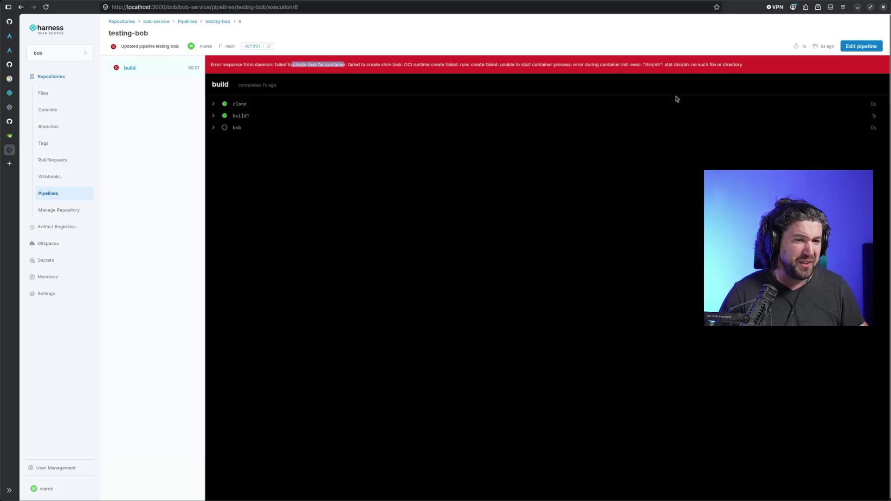
pyautogui.click(862, 46)
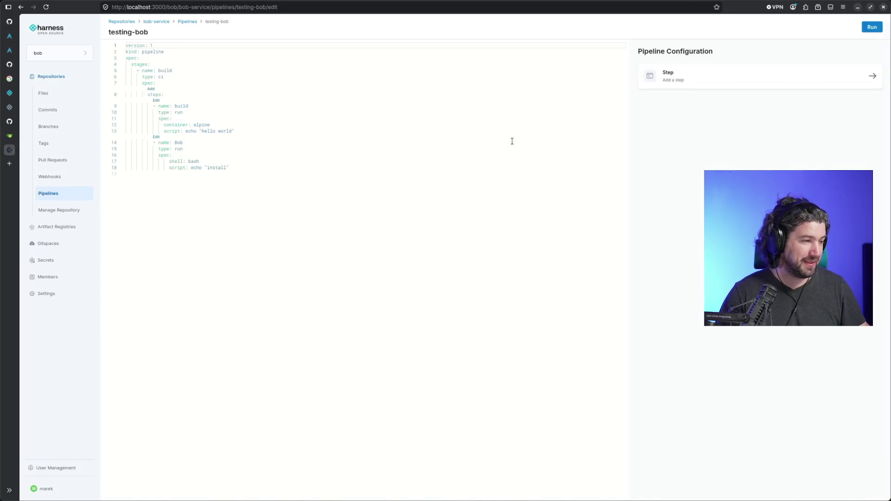
# Browse the Add run step form's Shell, Container and Mount options, then return to bob's repository list
pyautogui.moveTo(194, 161); pyautogui.dragTo(177, 162)
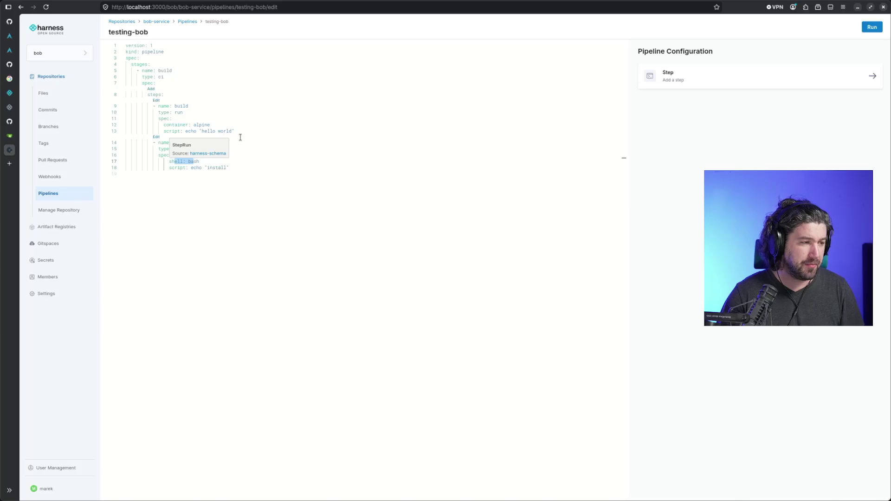
pyautogui.click(750, 75)
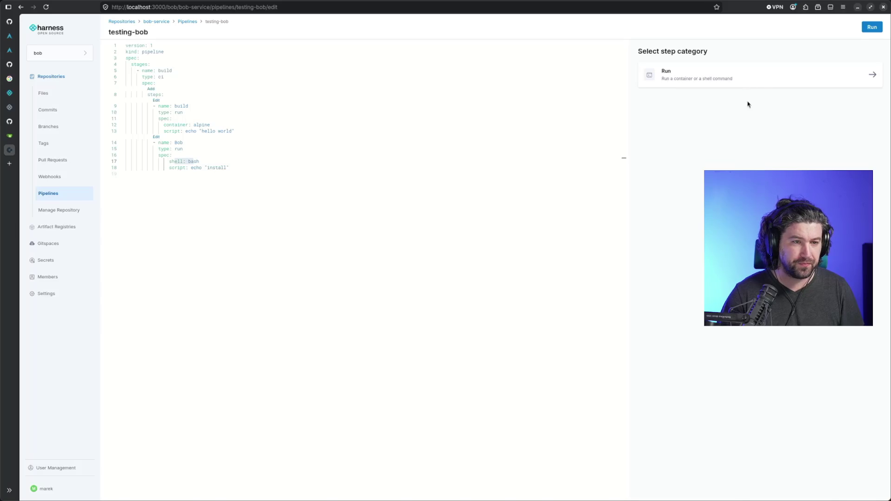
pyautogui.click(751, 85)
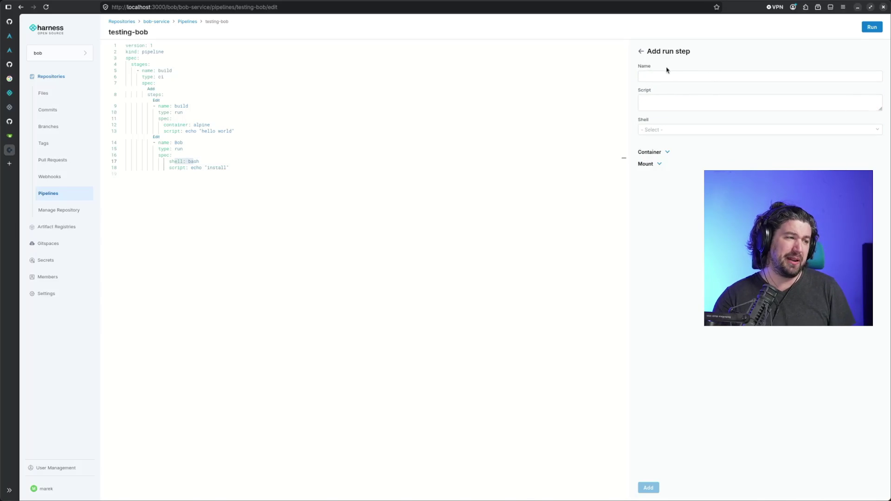
pyautogui.click(694, 126)
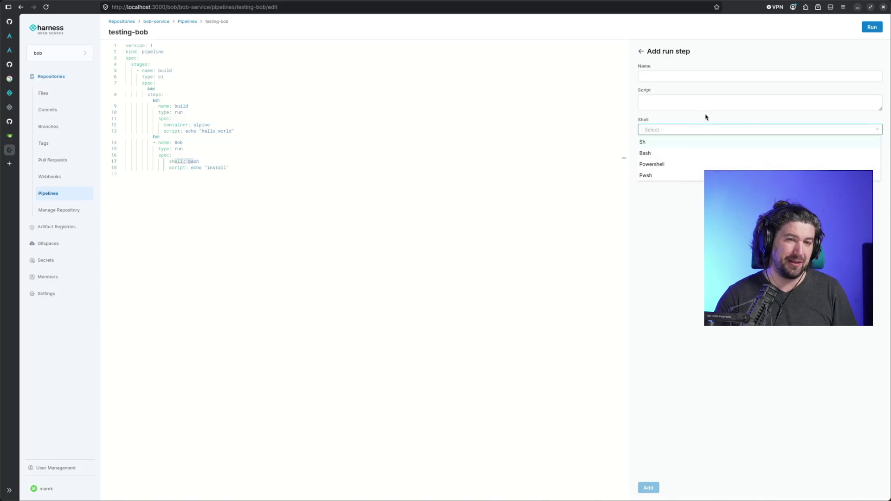
pyautogui.click(728, 95)
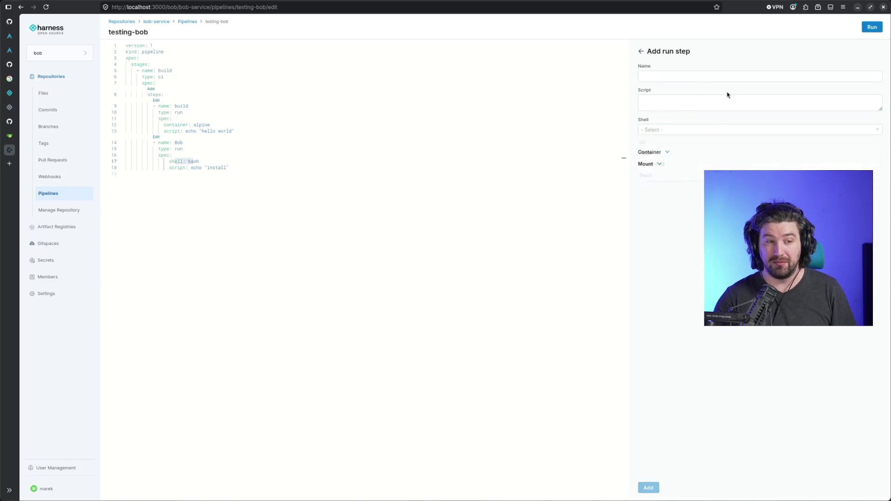
pyautogui.click(663, 154)
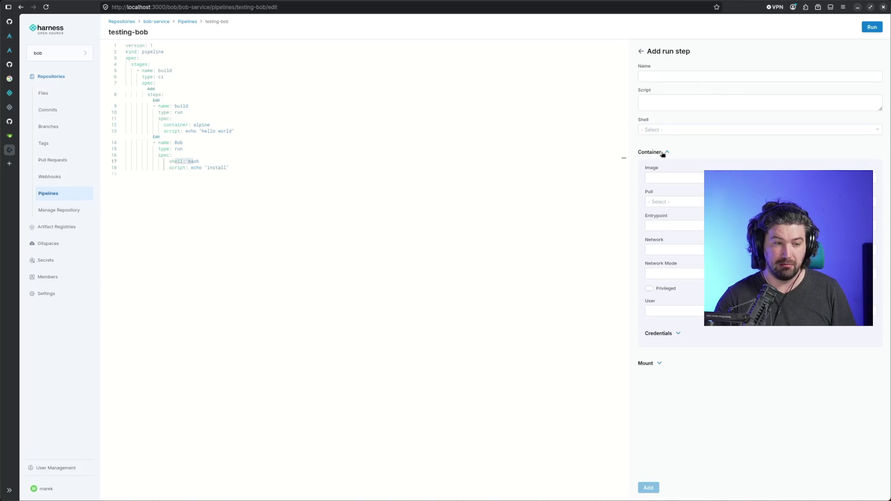
pyautogui.click(662, 153)
pyautogui.click(659, 166)
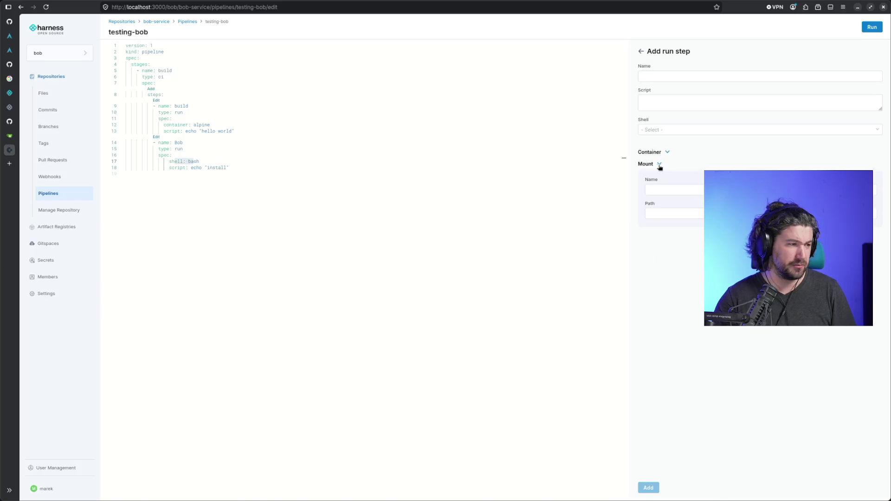
pyautogui.click(43, 85)
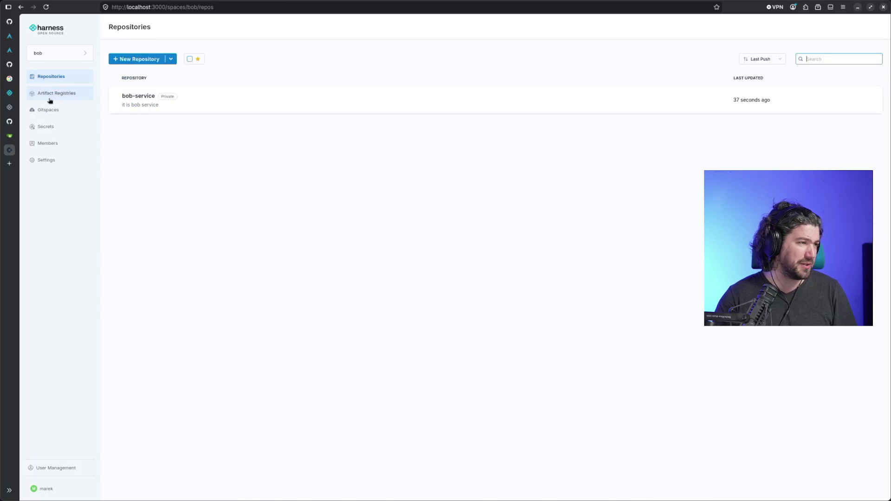
# Show bob's empty Artifact Registries and preview the new registry types without creating one
pyautogui.click(49, 98)
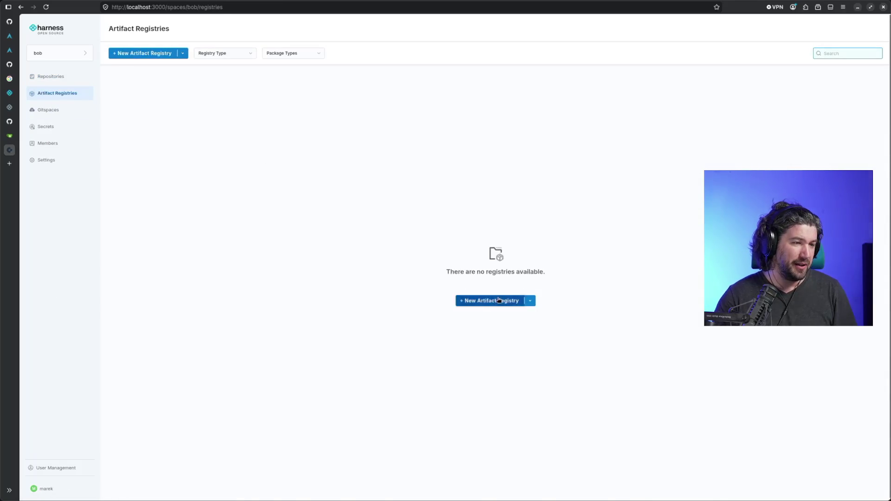
pyautogui.click(499, 301)
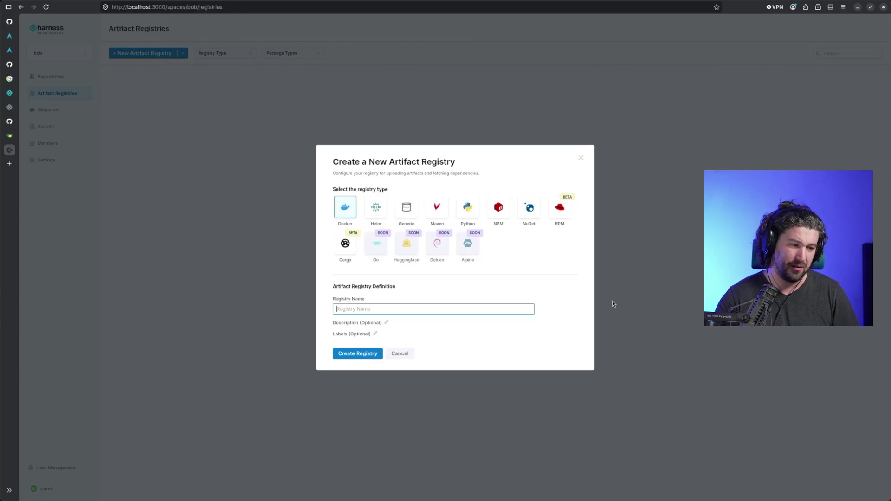
pyautogui.click(581, 159)
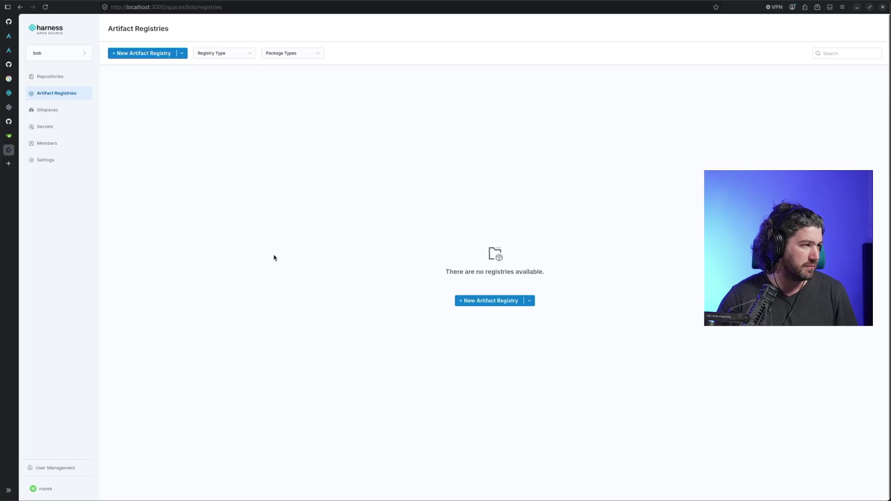
# Check the terminal and the nerd.txt editor, then open a new browser tab
pyautogui.hotkey('alt', 'Tab')
pyautogui.hotkey('alt', 'Tab')
pyautogui.hotkey('alt', 'Tab')
pyautogui.hotkey('alt', 'Tab')
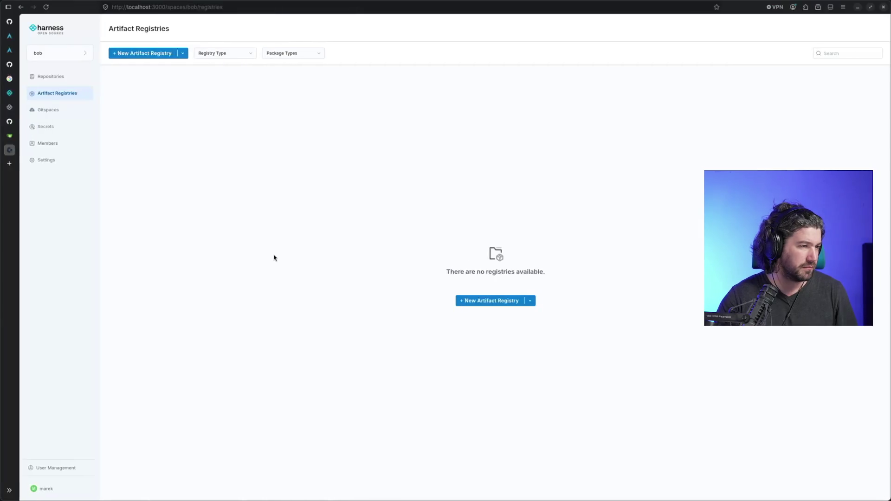
pyautogui.hotkey('alt', 'Tab')
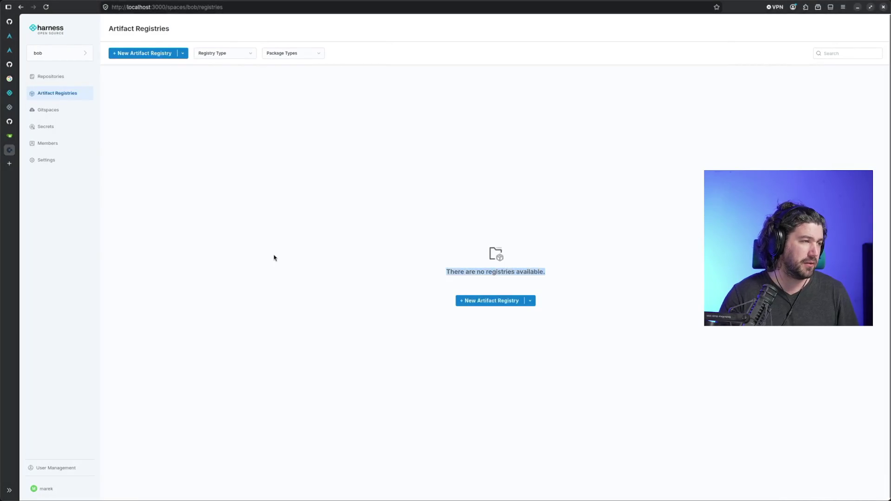
pyautogui.hotkey('ctrl', 't')
# Search 'does aws have a free tier for eks' and open the Amazon EKS page
pyautogui.write('does aws hav')
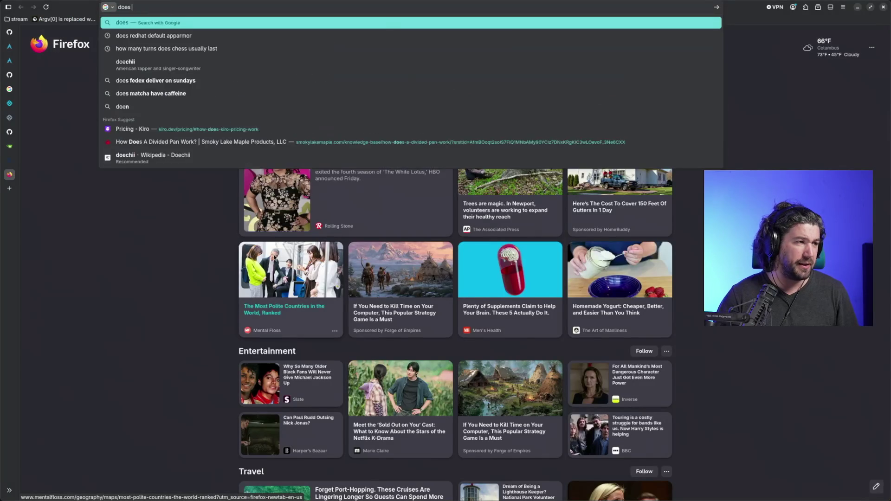
pyautogui.write('e a free t')
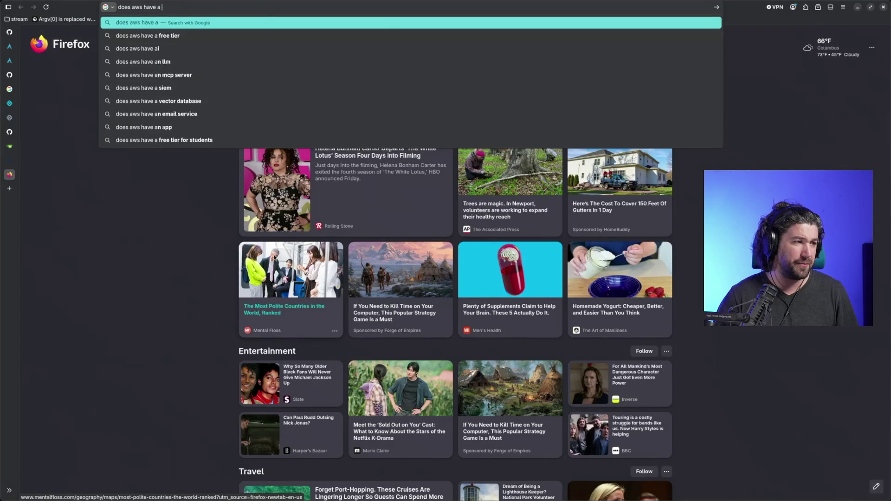
pyautogui.write('ier for eks')
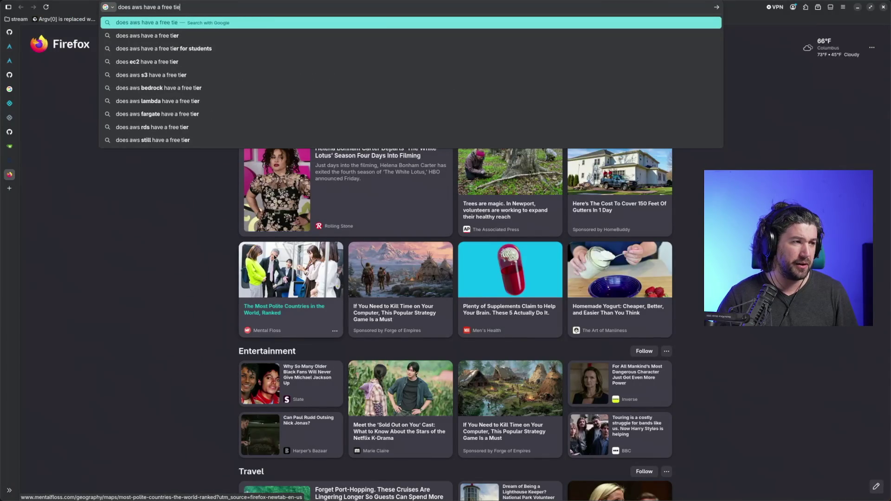
pyautogui.press('Return')
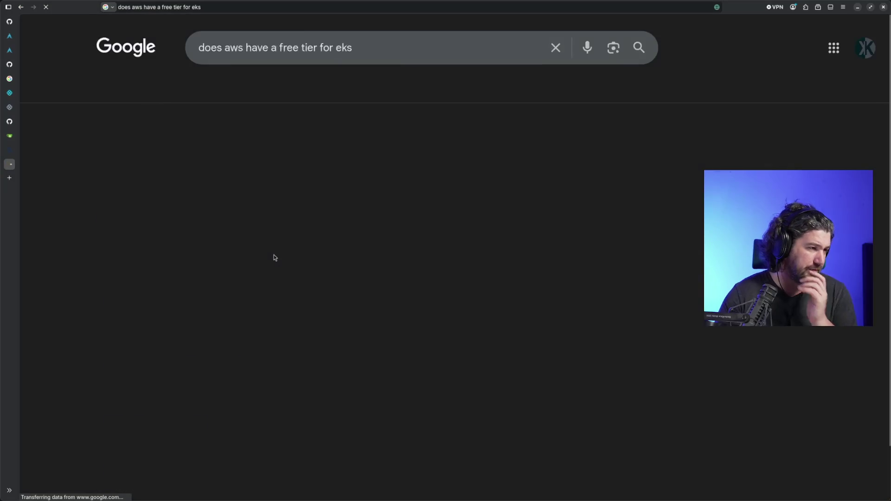
pyautogui.click(158, 222)
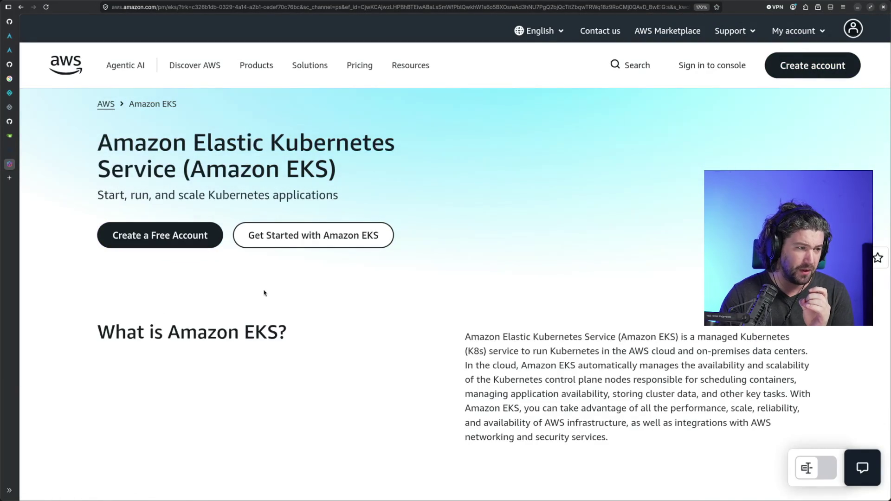
# Read down the Amazon EKS page and highlight the free tier credits wording
pyautogui.scroll(-6, 266, 294)
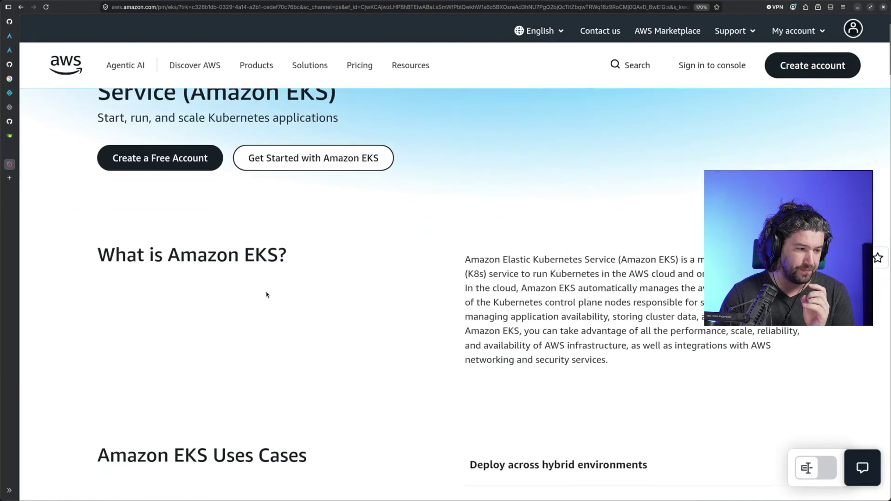
pyautogui.scroll(-3, 267, 295)
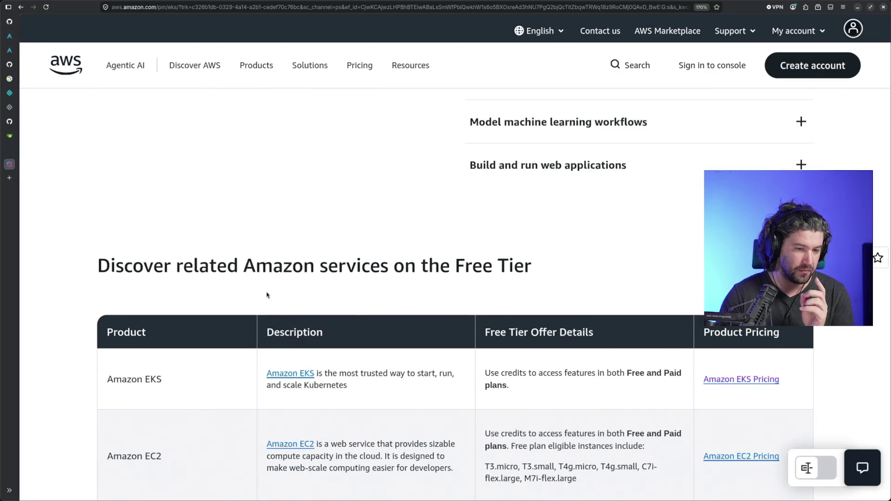
pyautogui.scroll(-3, 267, 295)
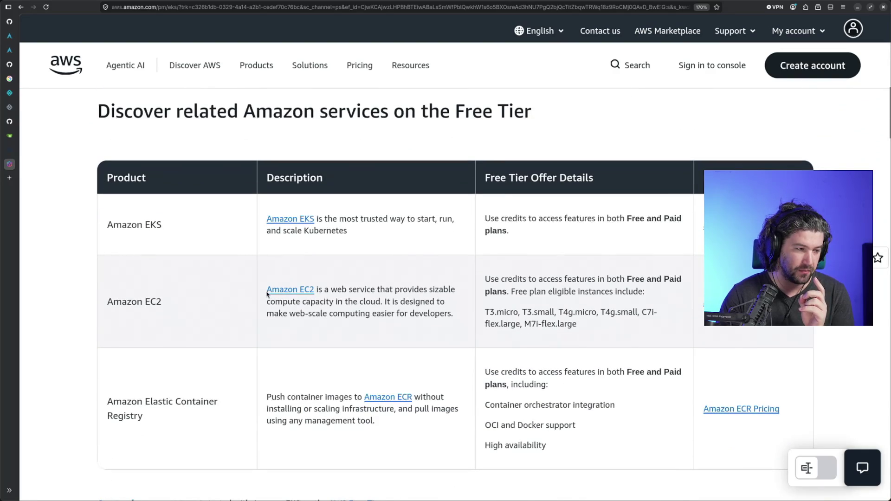
pyautogui.scroll(-7, 267, 295)
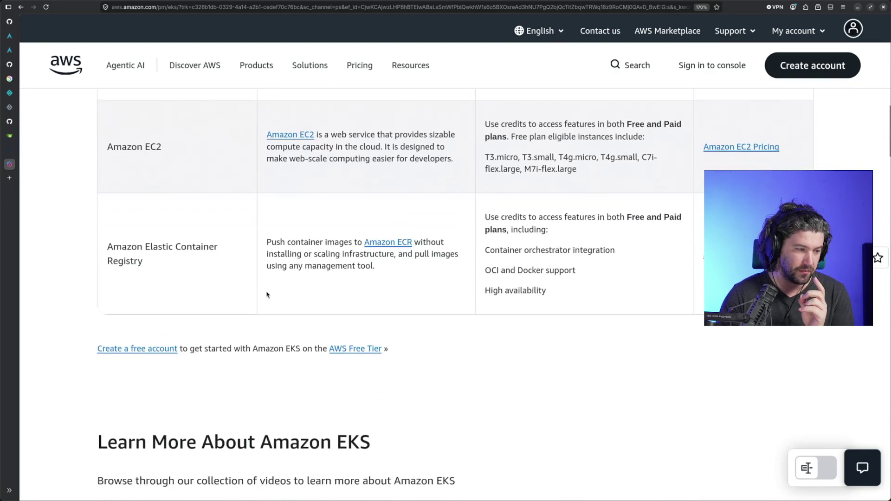
pyautogui.scroll(-12, 267, 293)
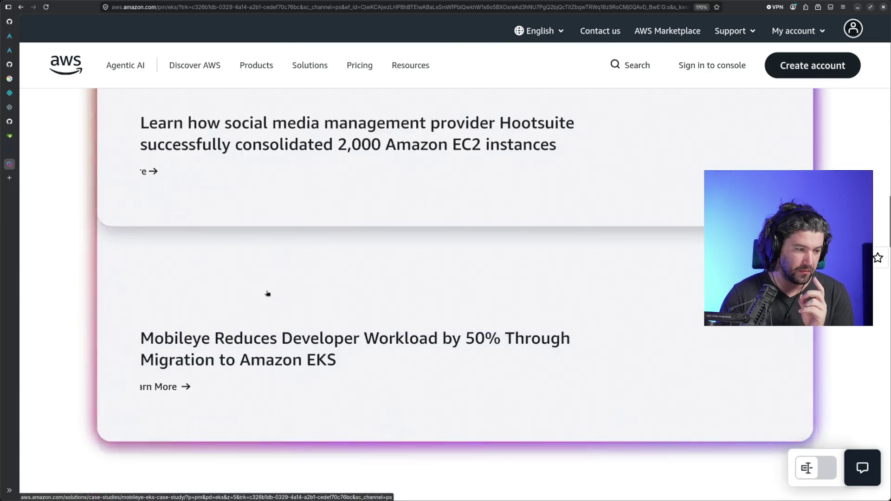
pyautogui.scroll(15, 267, 294)
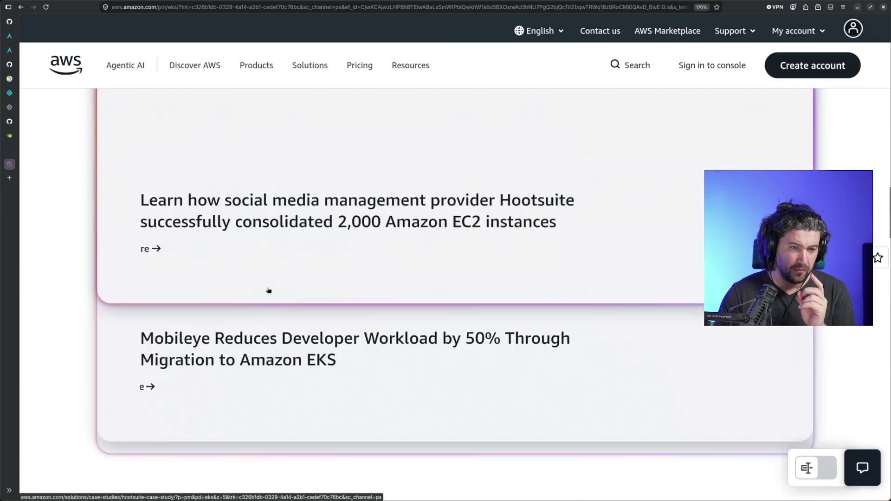
pyautogui.scroll(4, 268, 291)
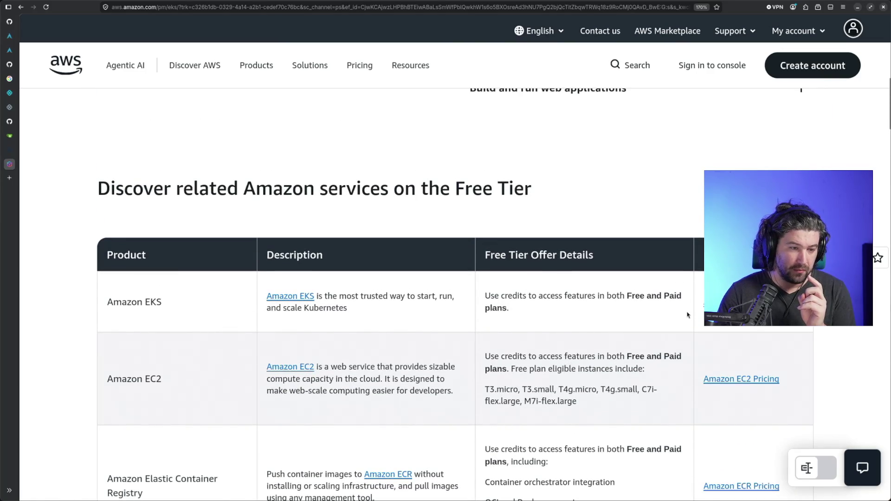
pyautogui.moveTo(508, 295); pyautogui.dragTo(535, 297)
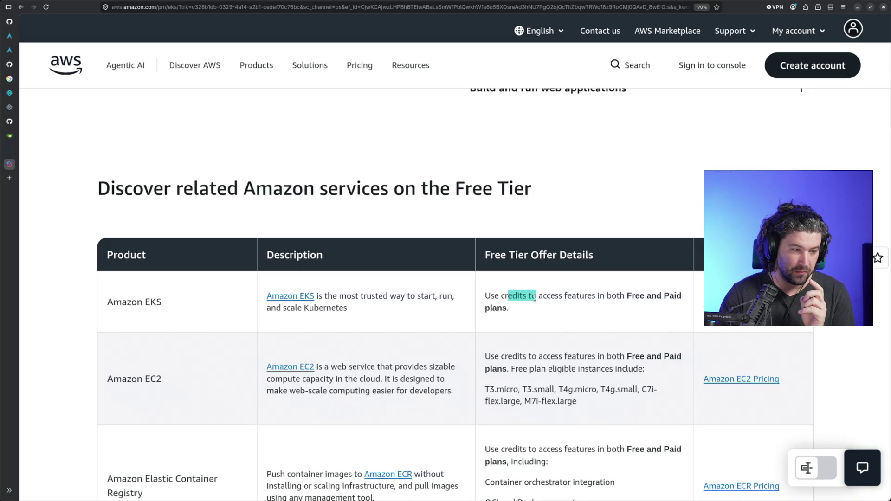
# Briefly open EKS pricing, then return to and re-scan the EKS overview page
pyautogui.click(704, 302)
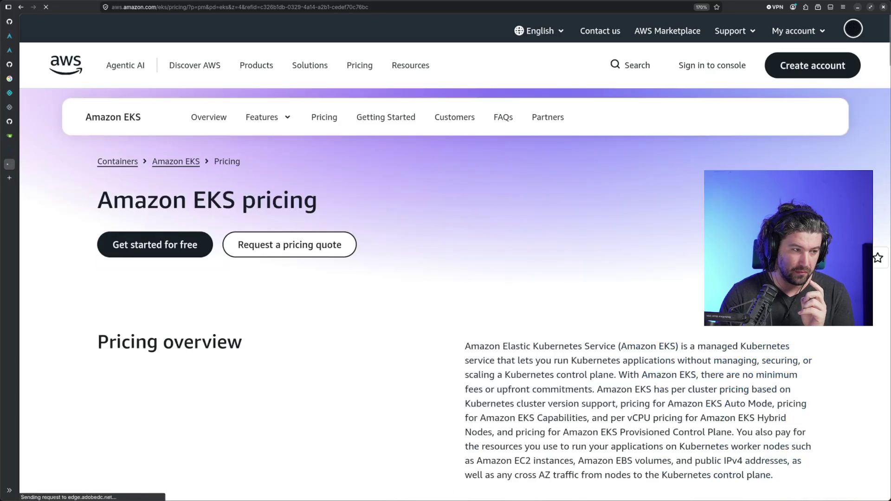
pyautogui.click(21, 7)
pyautogui.scroll(5, 468, 249)
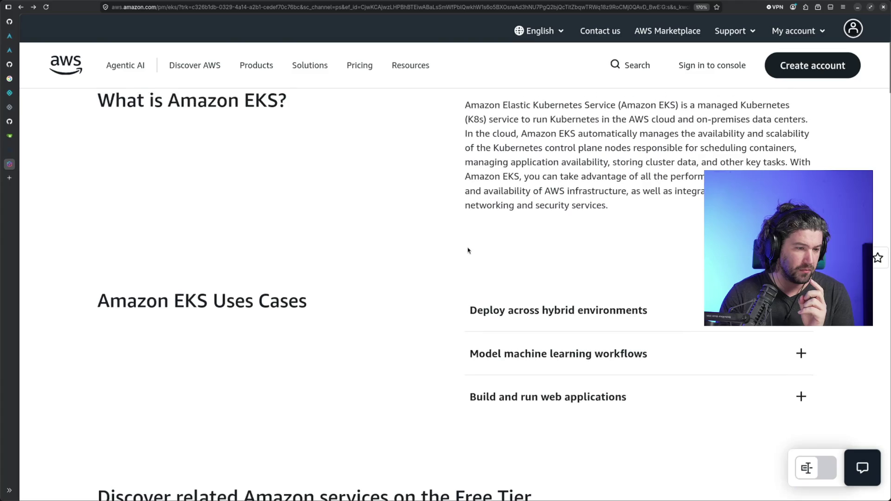
pyautogui.scroll(5, 468, 250)
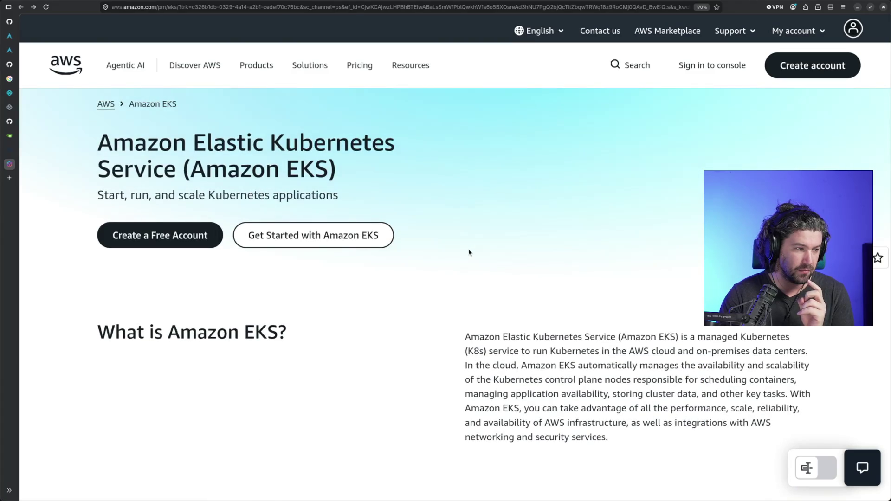
pyautogui.scroll(-10, 473, 249)
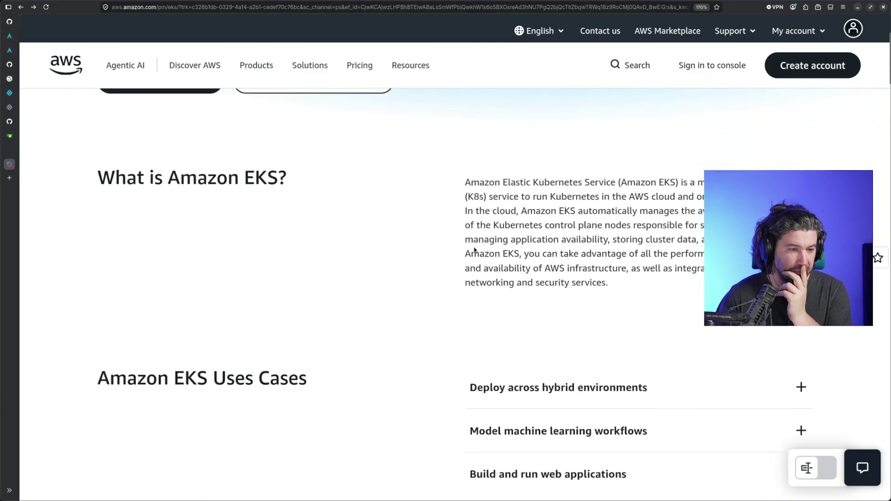
pyautogui.scroll(-3, 473, 246)
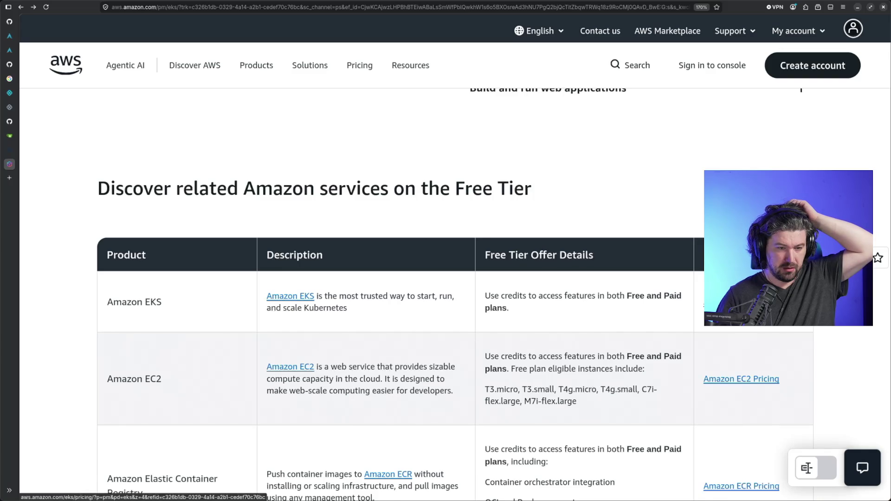
# On EKS pricing, highlight the $0.10 per cluster per hour fee sentence
pyautogui.click(741, 302)
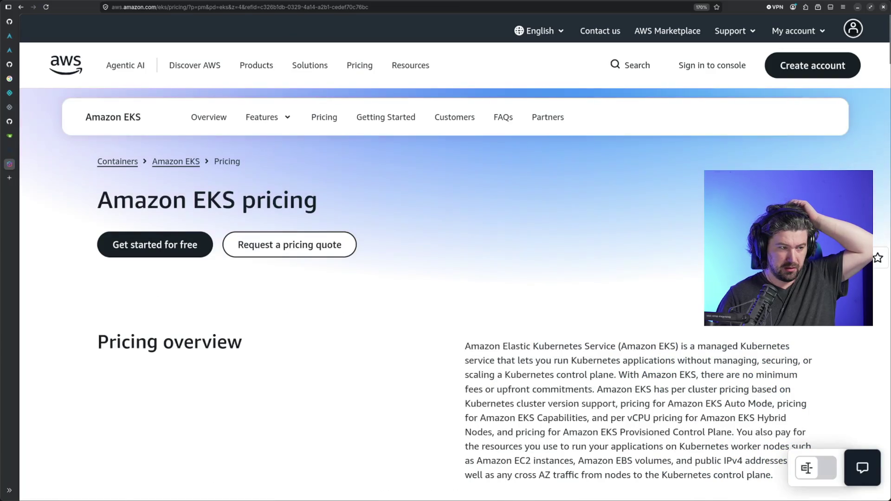
pyautogui.scroll(-5, 692, 313)
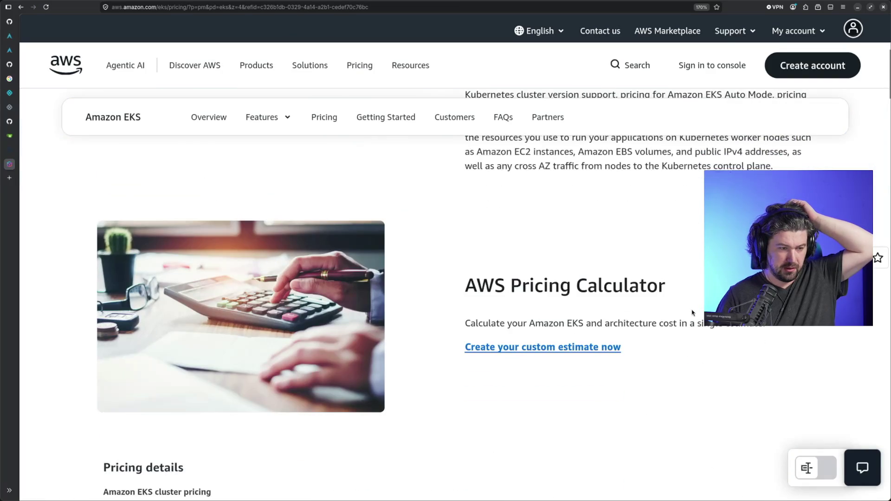
pyautogui.scroll(-2, 692, 314)
pyautogui.scroll(-3, 693, 313)
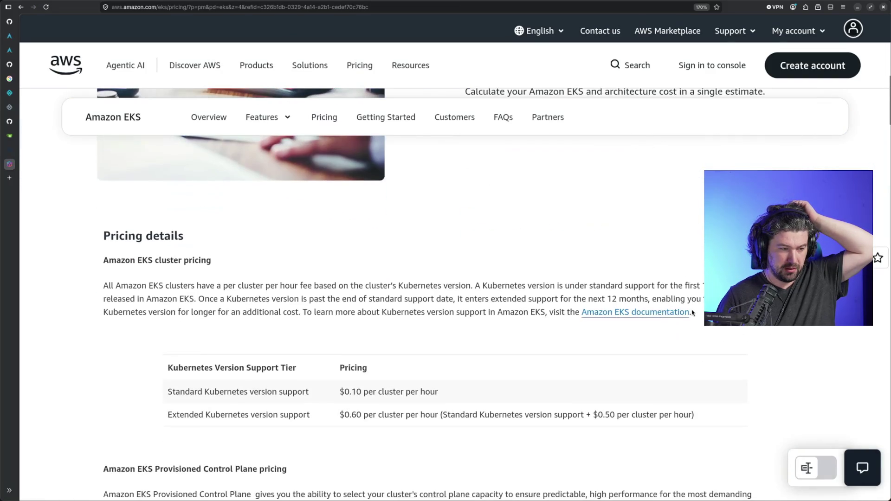
pyautogui.scroll(-2, 693, 313)
pyautogui.moveTo(349, 322); pyautogui.dragTo(437, 322)
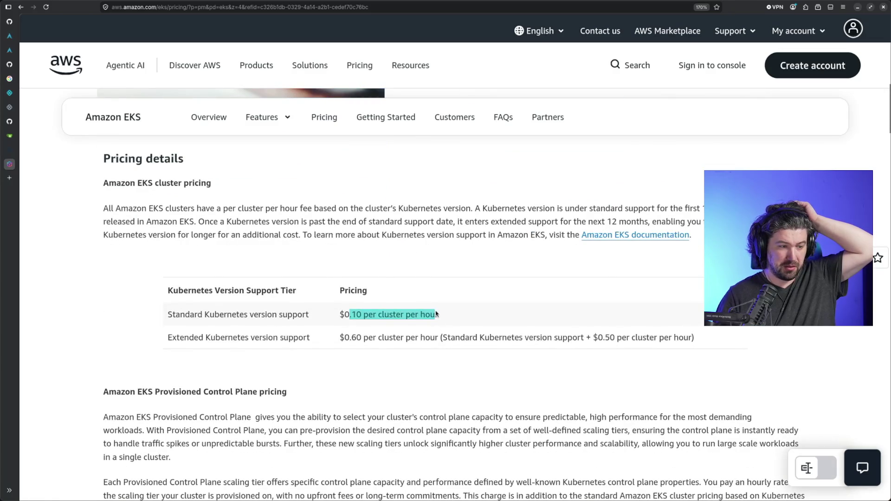
pyautogui.click(438, 316)
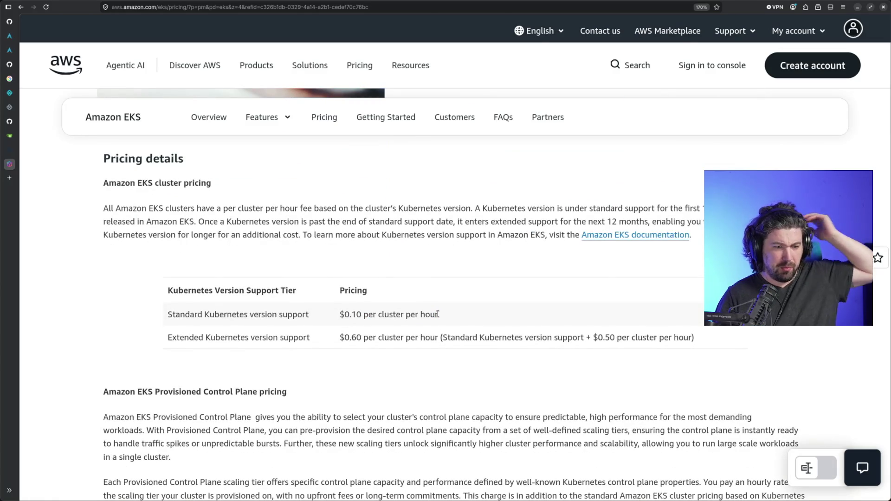
pyautogui.moveTo(141, 208); pyautogui.dragTo(475, 217)
# Read the remaining EKS pricing details, then go back to the top of the EKS overview
pyautogui.scroll(-10, 233, 226)
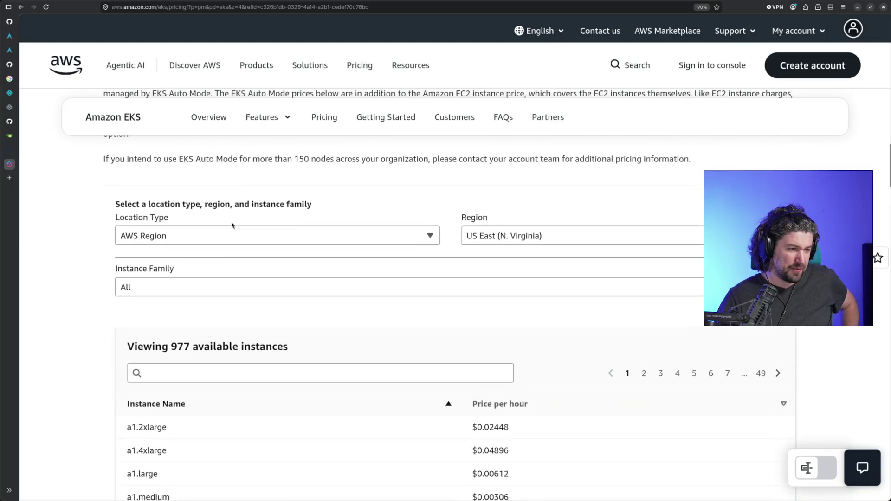
pyautogui.scroll(-10, 233, 226)
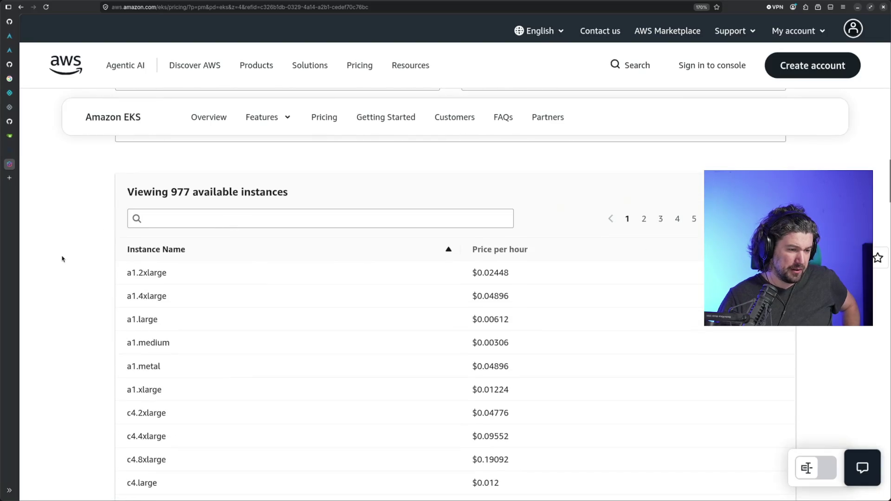
pyautogui.scroll(-5, 62, 263)
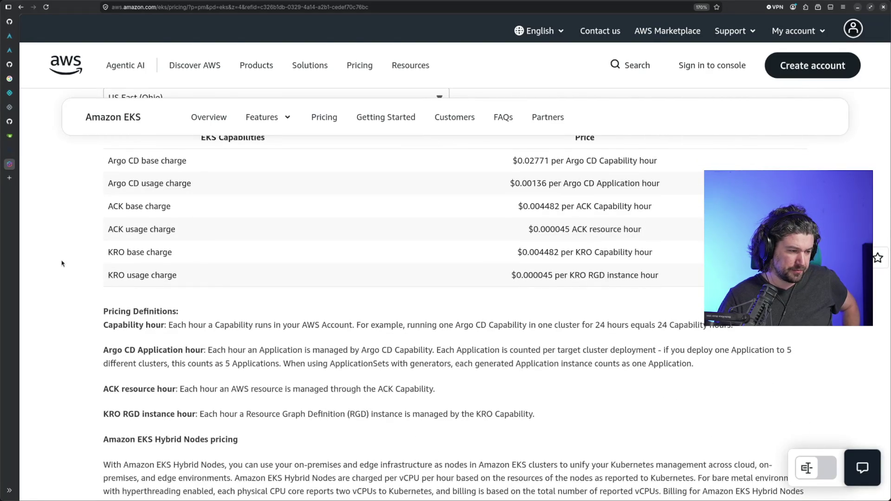
pyautogui.scroll(-5, 62, 264)
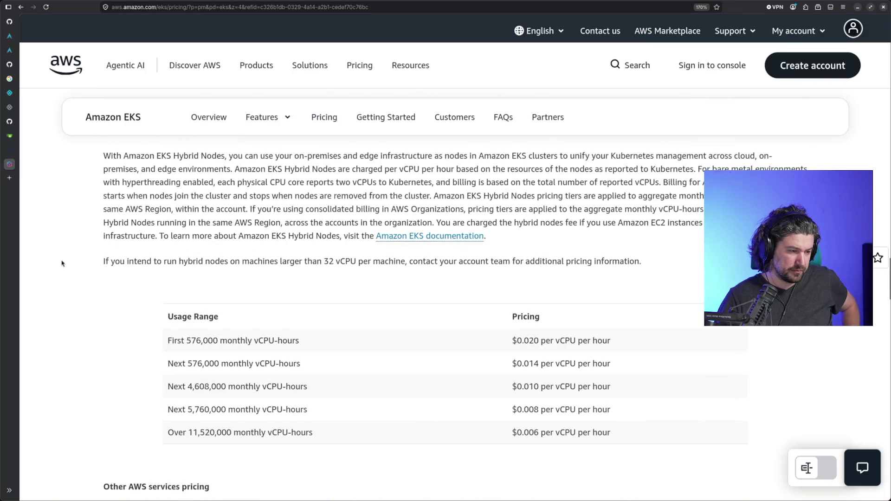
pyautogui.scroll(-5, 62, 264)
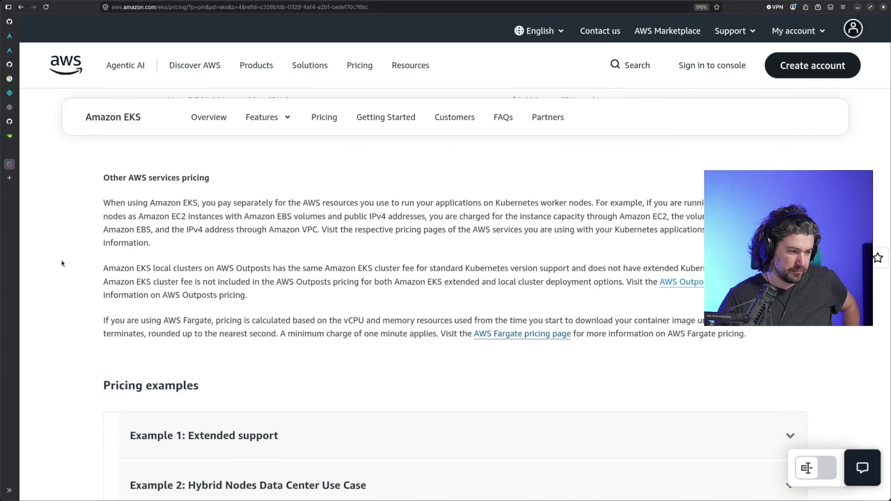
pyautogui.scroll(-5, 61, 264)
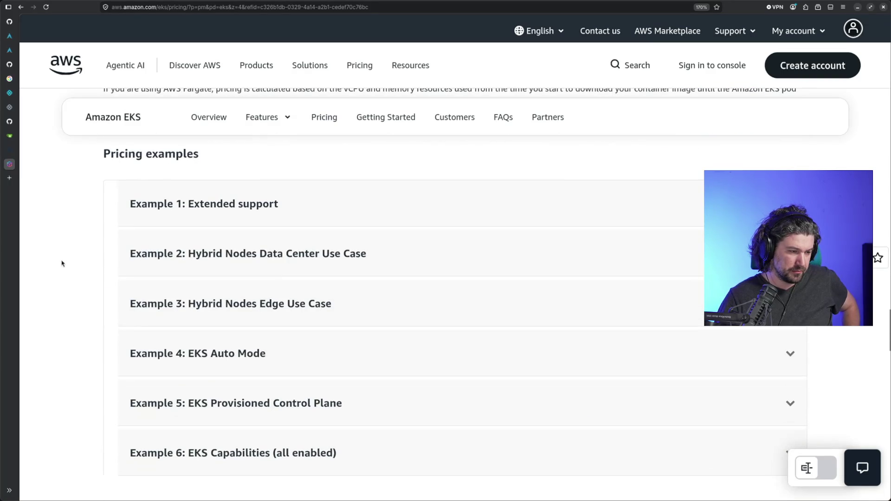
pyautogui.scroll(-7, 62, 264)
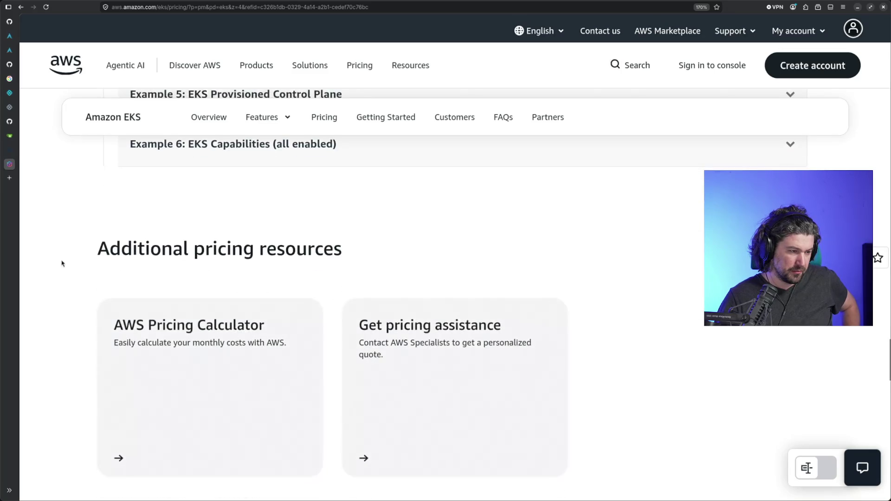
pyautogui.scroll(-5, 62, 262)
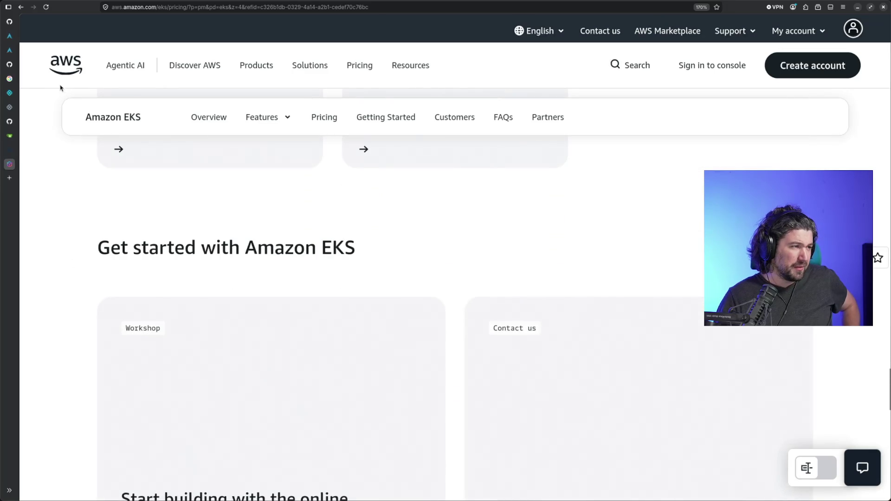
pyautogui.click(21, 7)
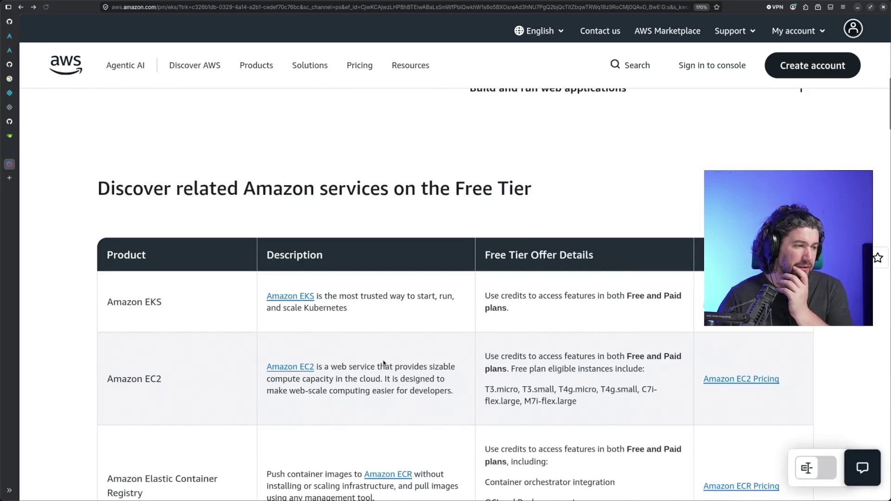
pyautogui.scroll(6, 385, 362)
pyautogui.scroll(5, 391, 360)
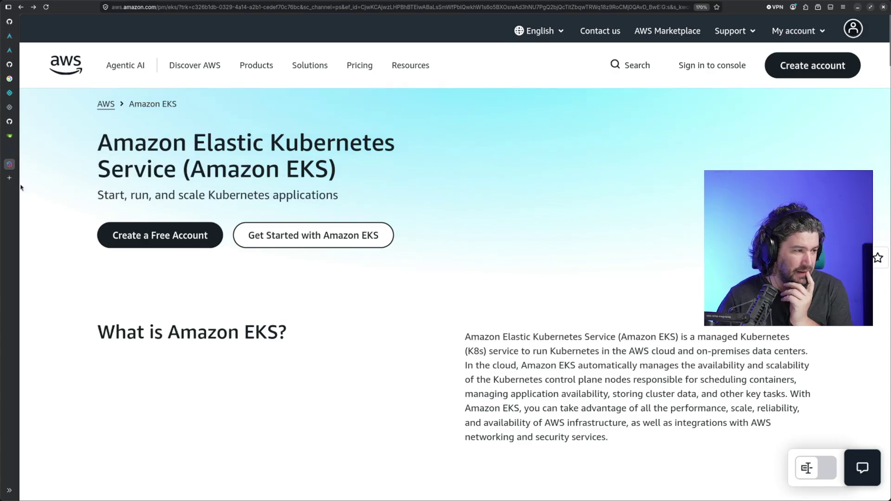
# Google 'azure aks pricing' in a new tab and open the Azure result in a background tab
pyautogui.click(9, 178)
pyautogui.write('azure aks')
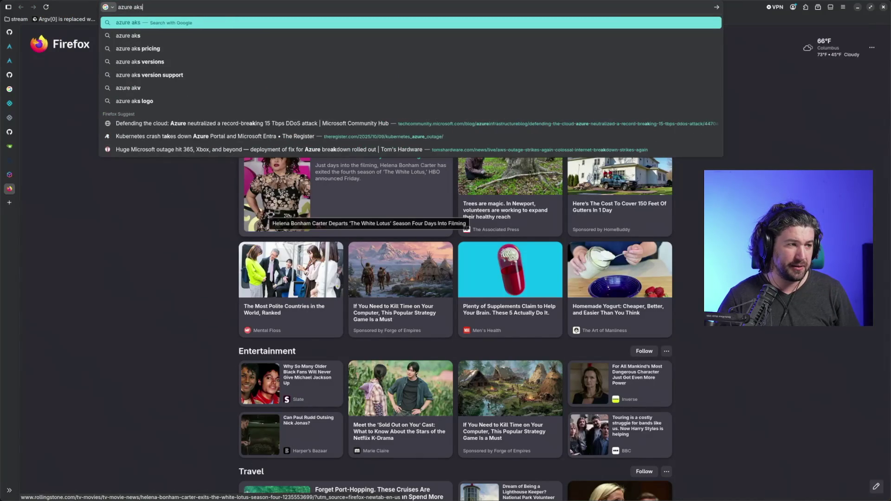
pyautogui.press('Down')
pyautogui.press('Return')
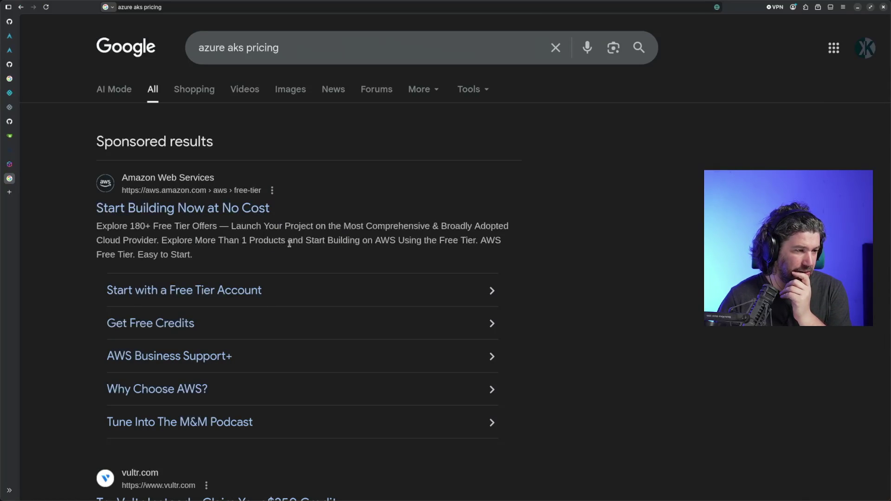
pyautogui.scroll(-7, 232, 256)
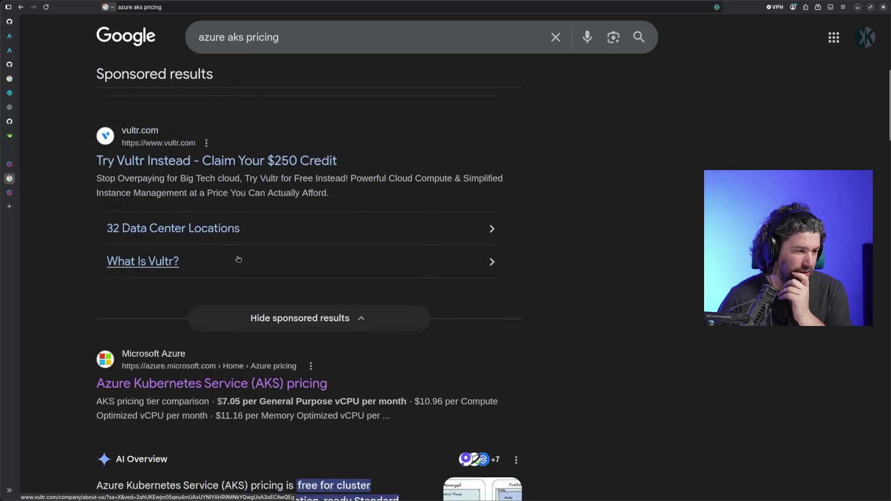
pyautogui.middleClick(168, 390)
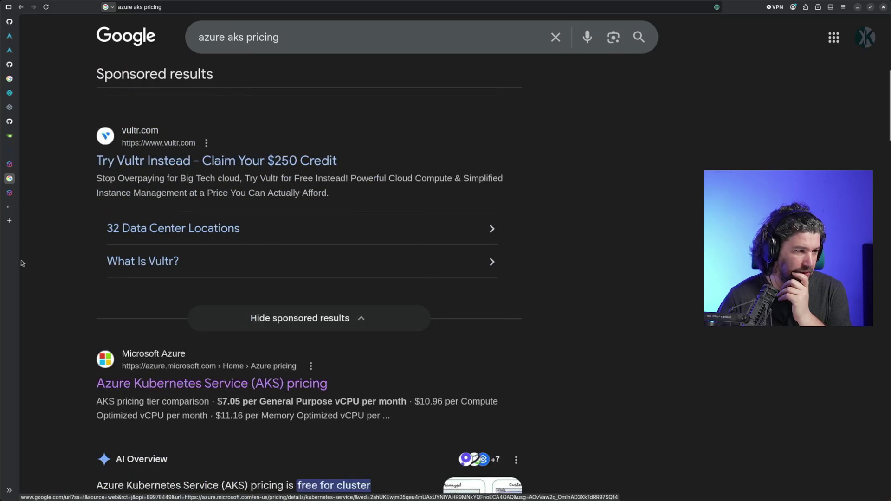
# Glance at the AWS Migration & Modernization page, then switch to Azure AKS pricing
pyautogui.click(14, 194)
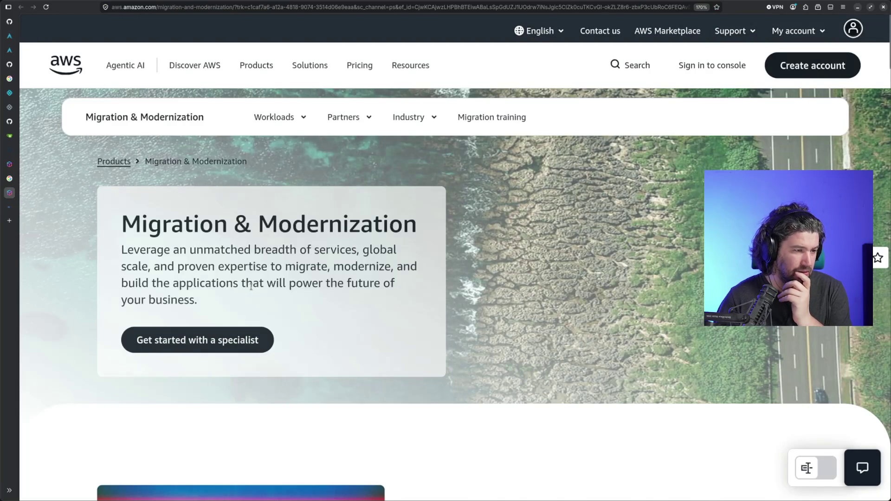
pyautogui.scroll(-3, 251, 286)
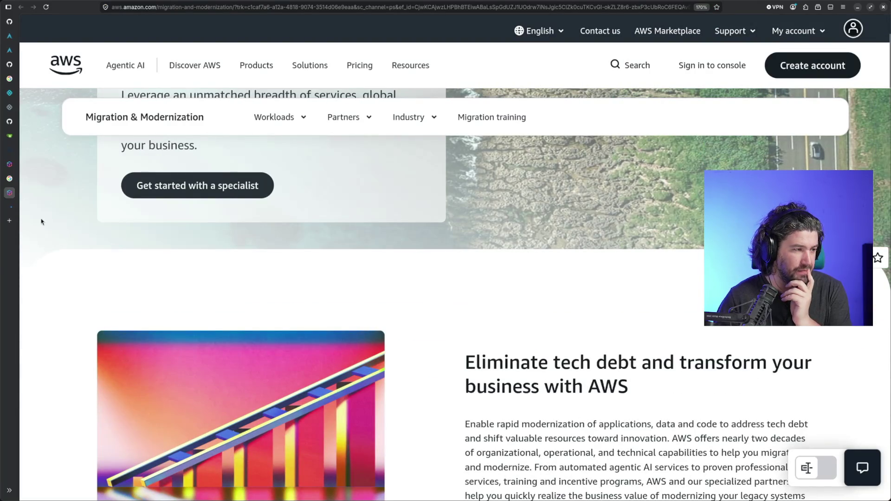
pyautogui.click(13, 208)
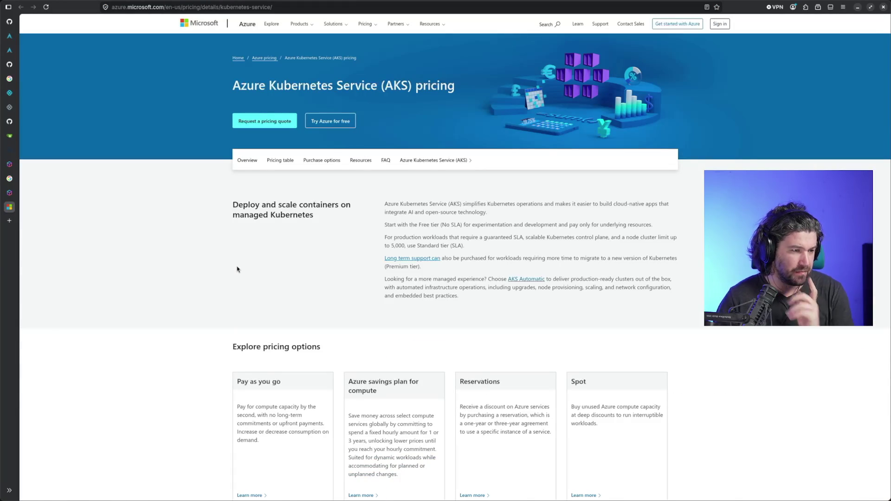
# Zoom the Azure AKS pricing page to 133% and scroll to the tier comparison
pyautogui.hotkey('ctrl', '+')
pyautogui.hotkey('ctrl', '+')
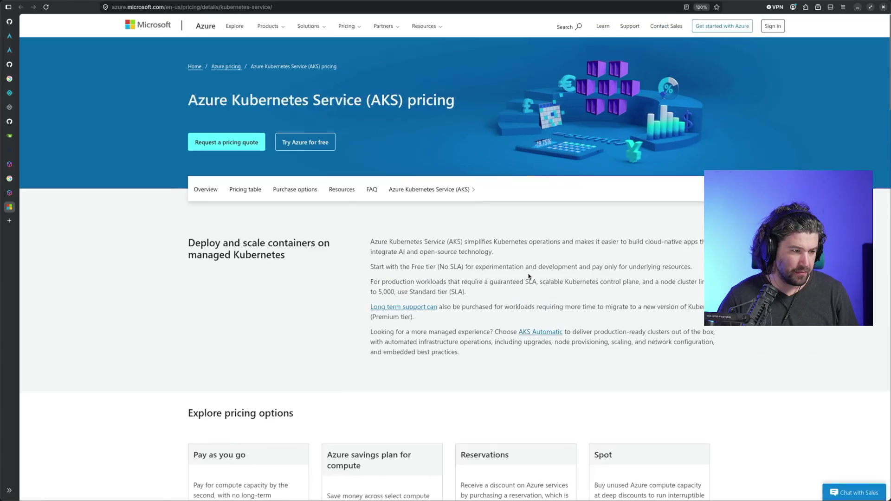
pyautogui.hotkey('ctrl', '+')
pyautogui.scroll(-5, 528, 277)
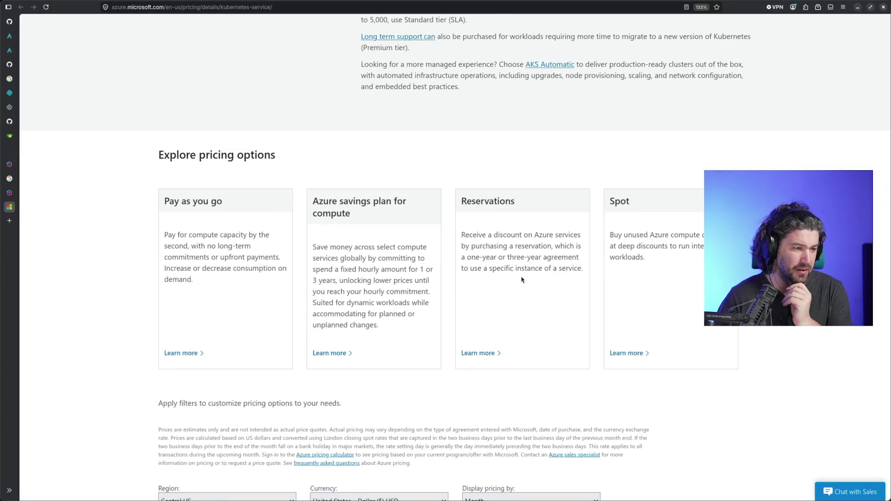
pyautogui.scroll(-5, 522, 280)
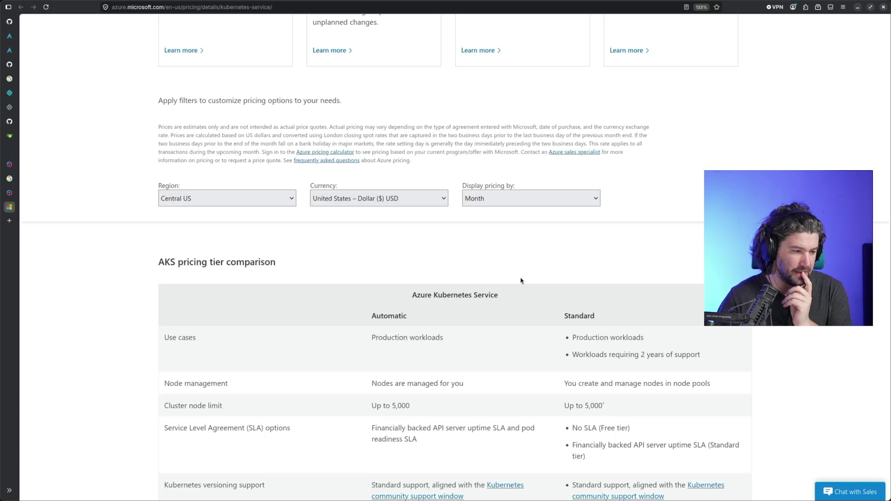
pyautogui.scroll(-4, 522, 280)
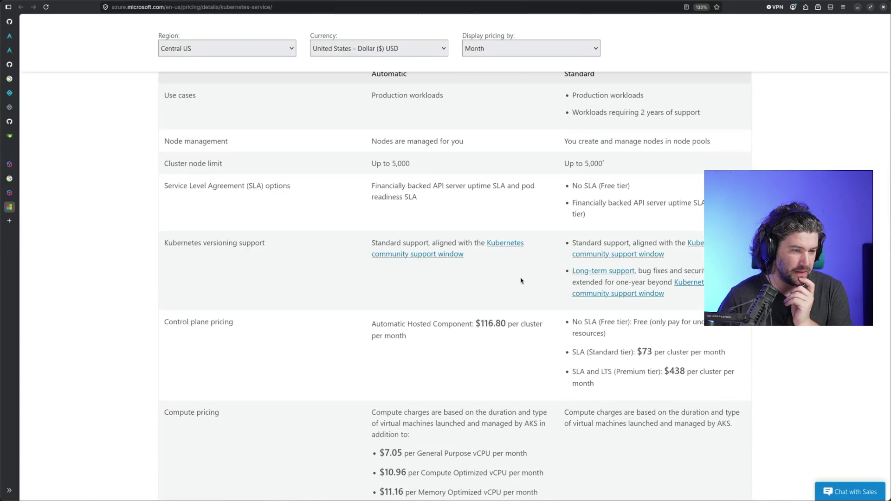
# Highlight the No SLA Free tier, its control plane line, and the $116.80 Automatic price
pyautogui.moveTo(583, 186); pyautogui.dragTo(628, 188)
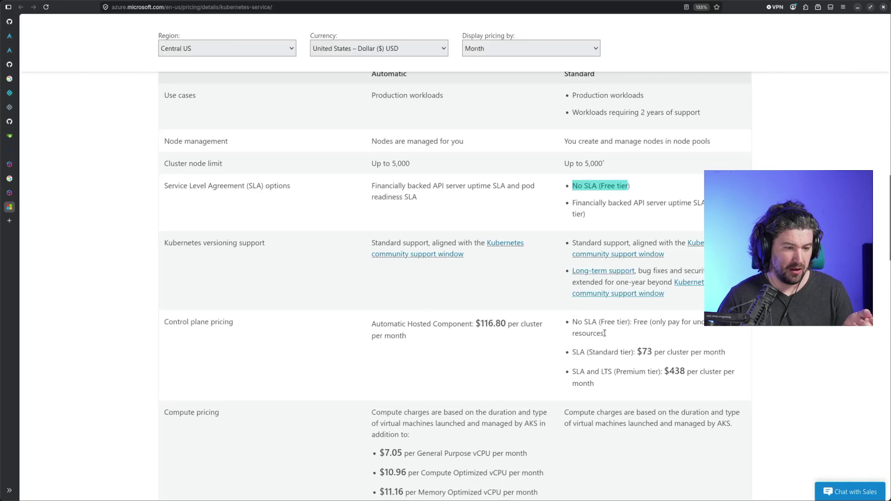
pyautogui.moveTo(607, 336); pyautogui.dragTo(588, 324)
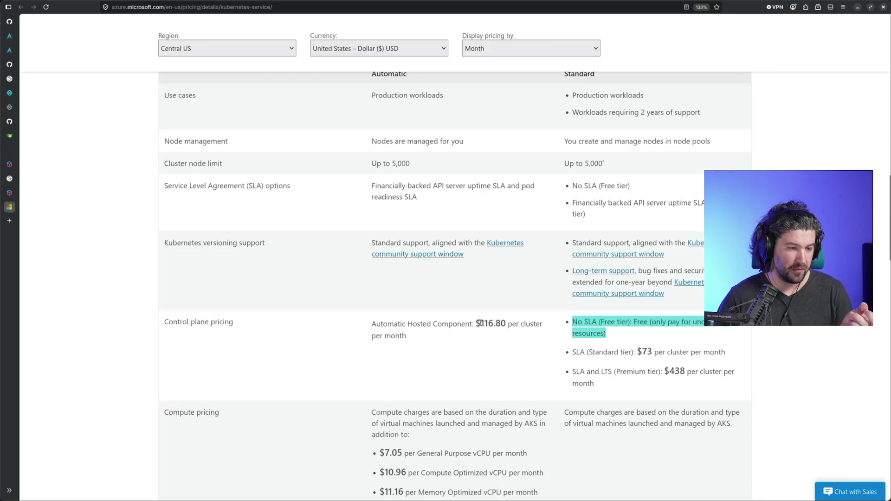
pyautogui.moveTo(481, 324); pyautogui.dragTo(513, 324)
pyautogui.scroll(3, 522, 344)
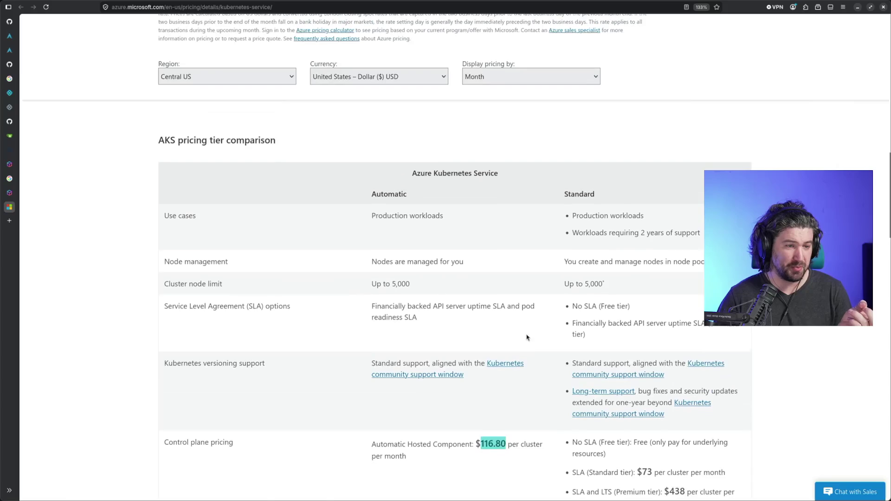
pyautogui.scroll(15, 642, 305)
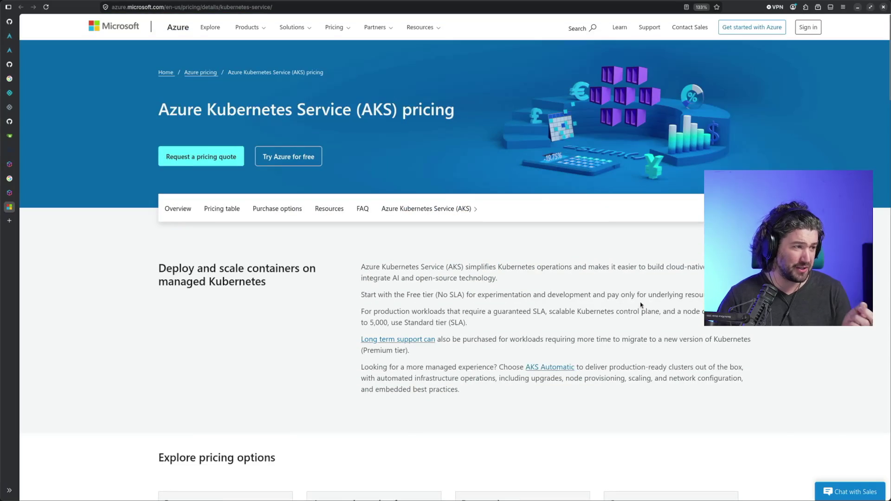
pyautogui.click(10, 193)
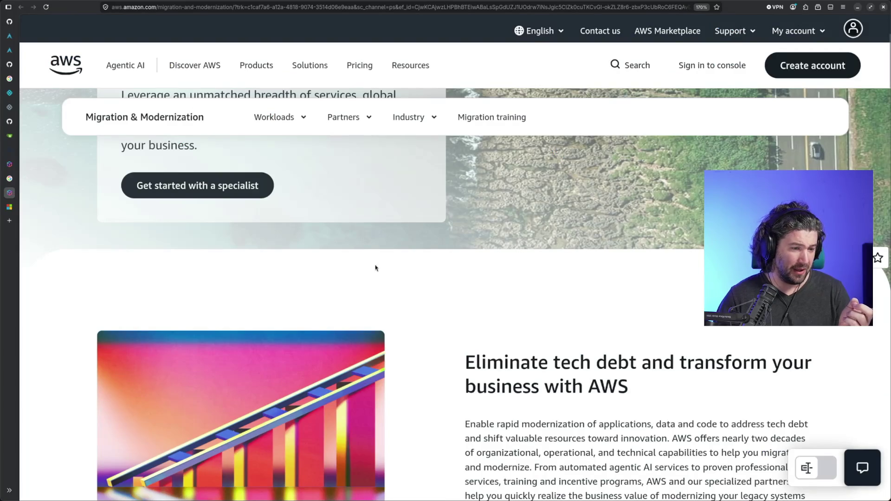
pyautogui.scroll(-5, 463, 322)
pyautogui.scroll(-5, 462, 323)
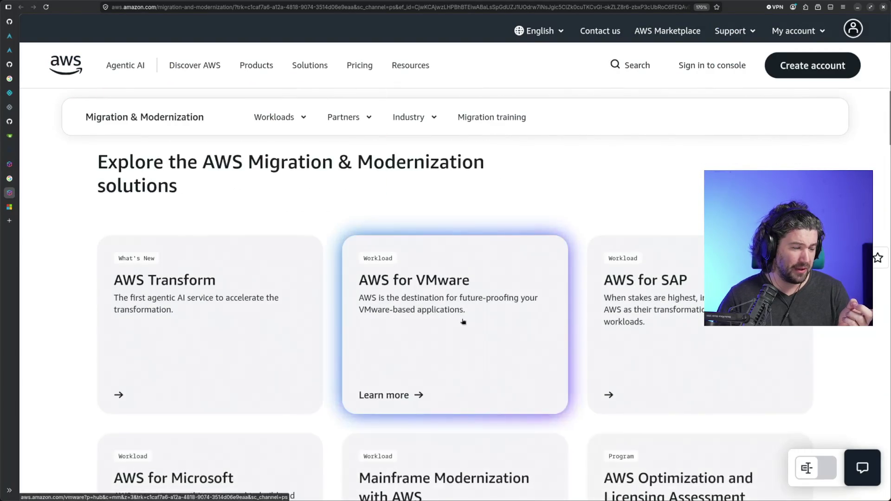
pyautogui.scroll(-3, 463, 322)
pyautogui.scroll(2, 464, 321)
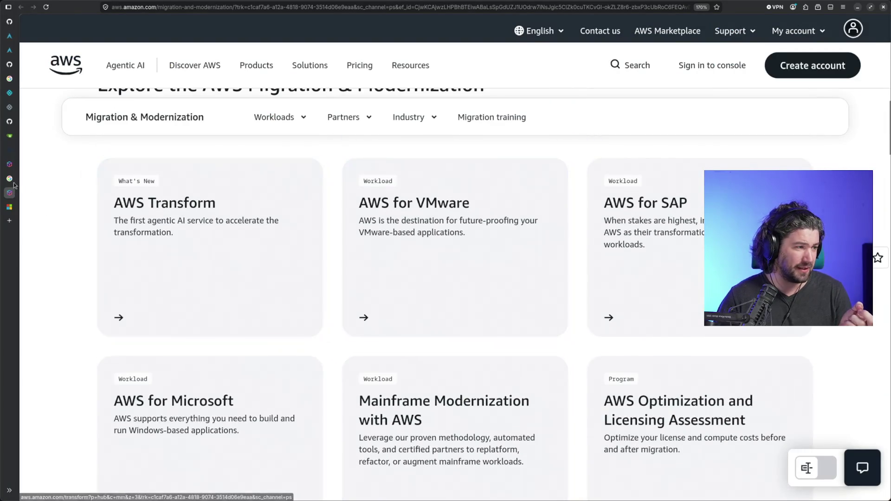
pyautogui.click(10, 179)
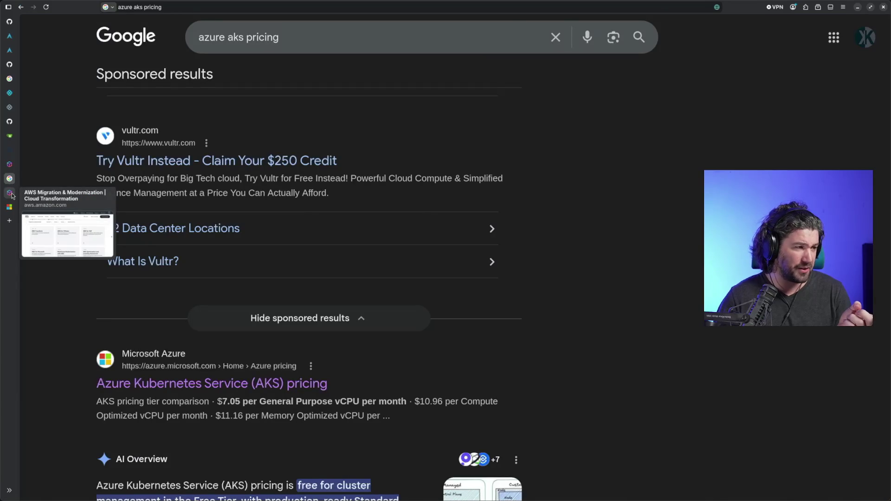
pyautogui.click(9, 165)
pyautogui.scroll(-1, 412, 297)
pyautogui.scroll(2, 412, 297)
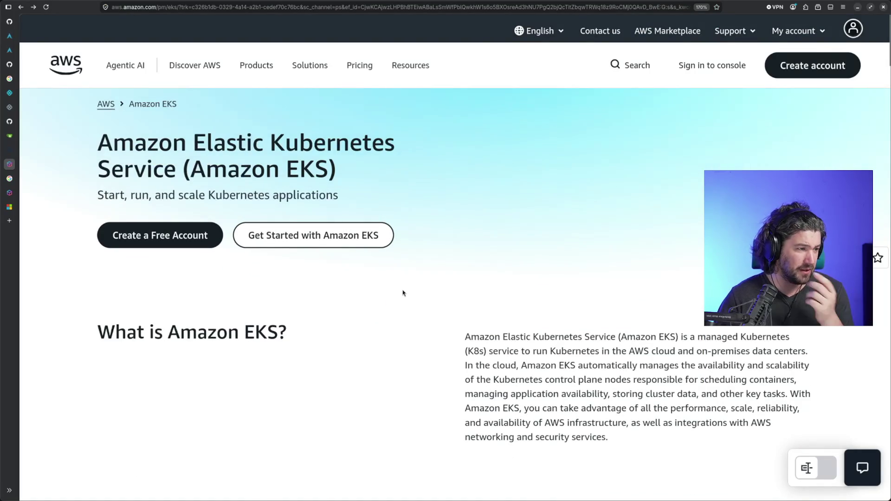
pyautogui.scroll(-5, 284, 273)
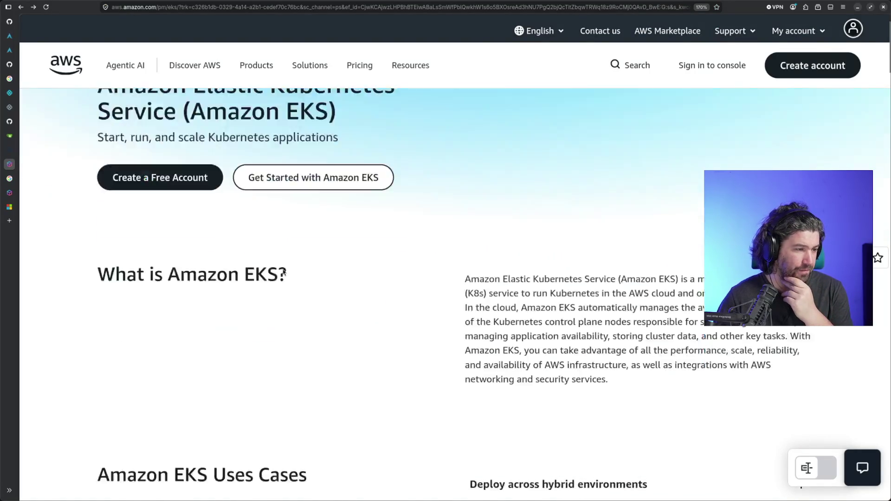
pyautogui.scroll(-3, 283, 271)
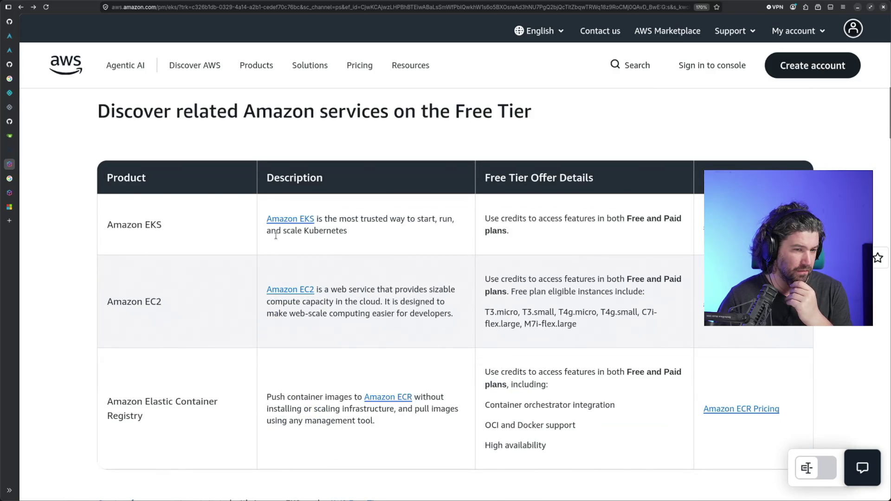
pyautogui.scroll(-5, 276, 236)
pyautogui.scroll(-2, 277, 240)
pyautogui.scroll(2, 276, 240)
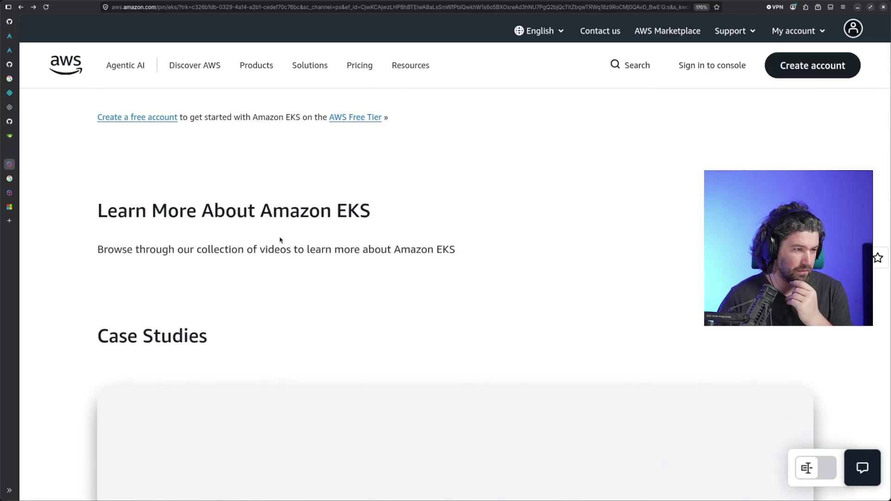
pyautogui.click(353, 118)
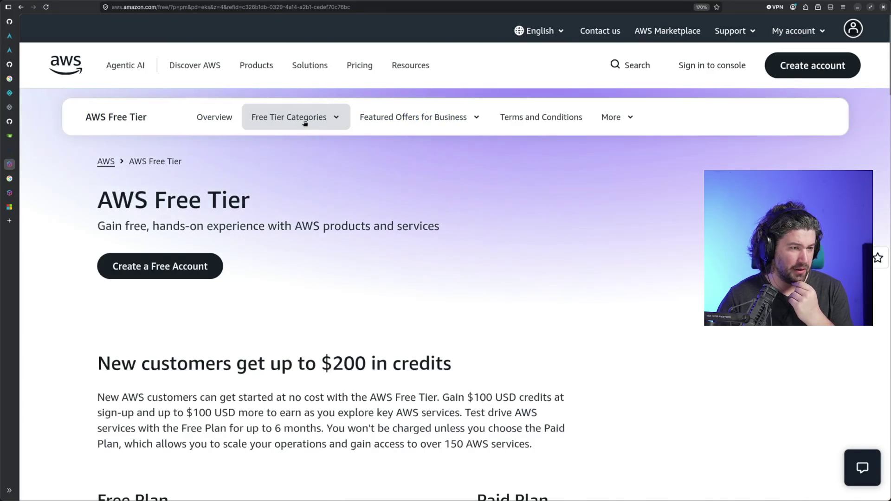
# Filter the AWS Free Tier offers by 'eks' to show EKS Anywhere and Amazon EKS
pyautogui.scroll(-10, 338, 264)
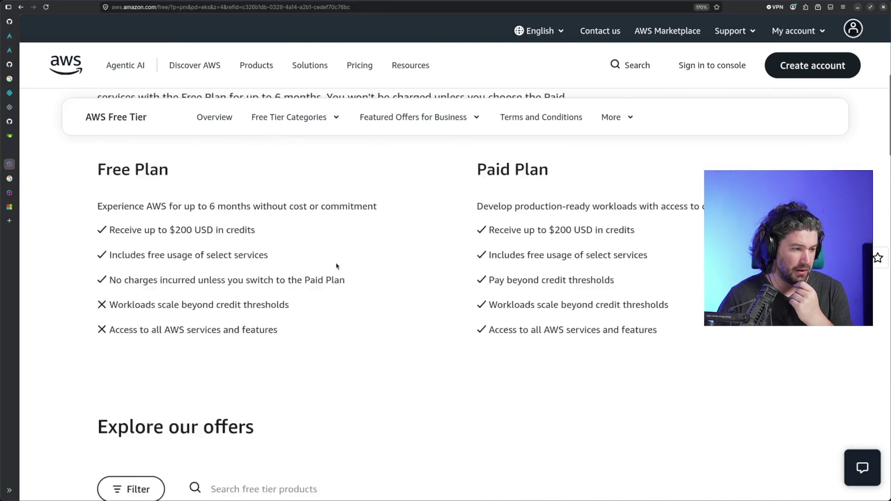
pyautogui.scroll(-3, 334, 259)
pyautogui.click(260, 202)
pyautogui.write('eks')
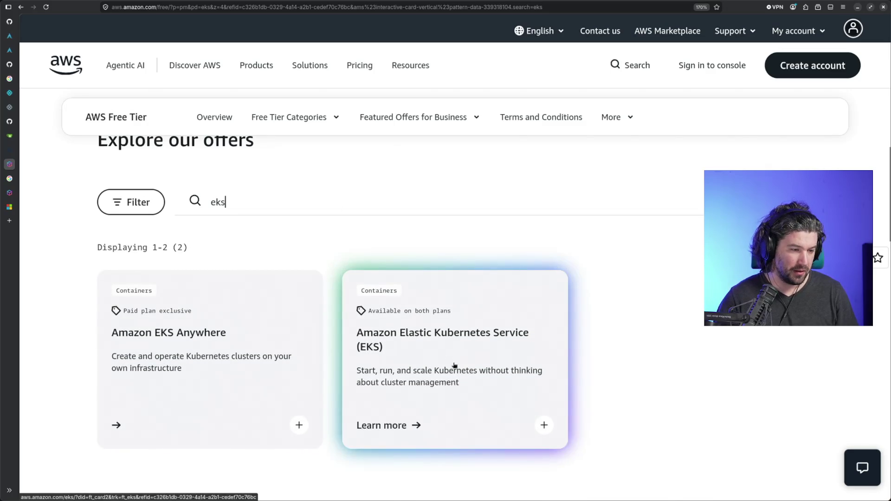
pyautogui.click(435, 403)
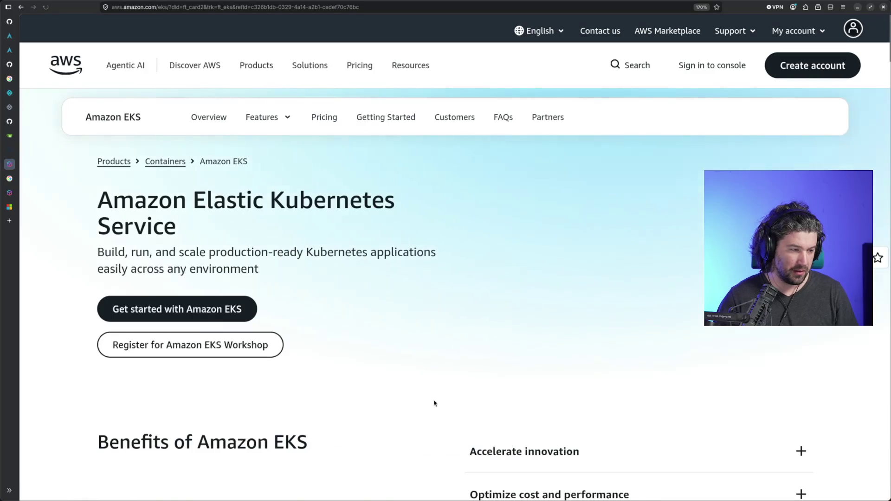
pyautogui.scroll(-3, 435, 403)
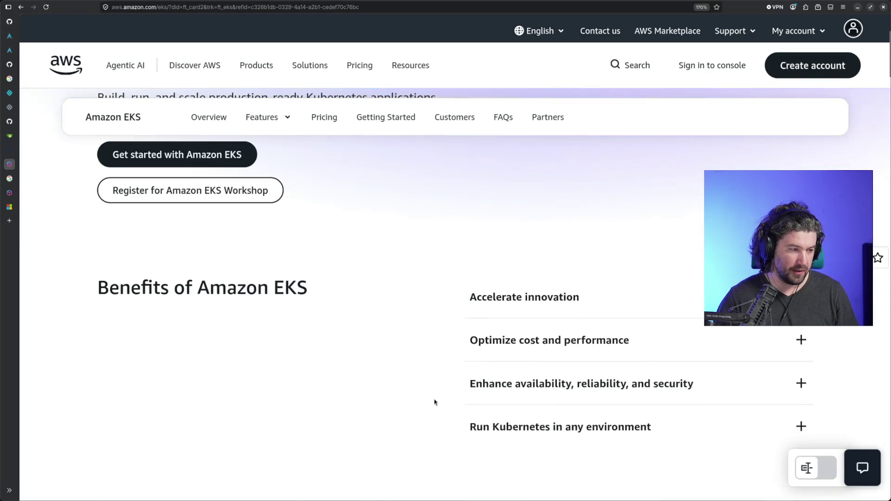
pyautogui.scroll(-10, 436, 403)
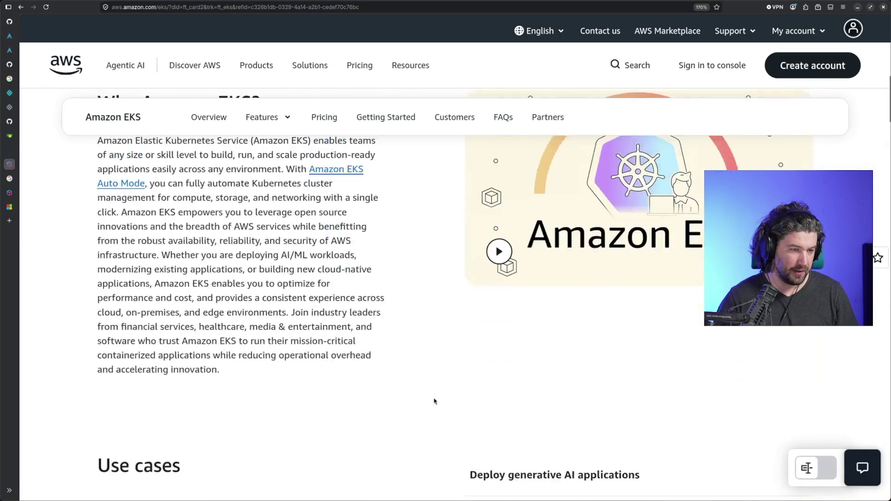
pyautogui.scroll(-10, 435, 402)
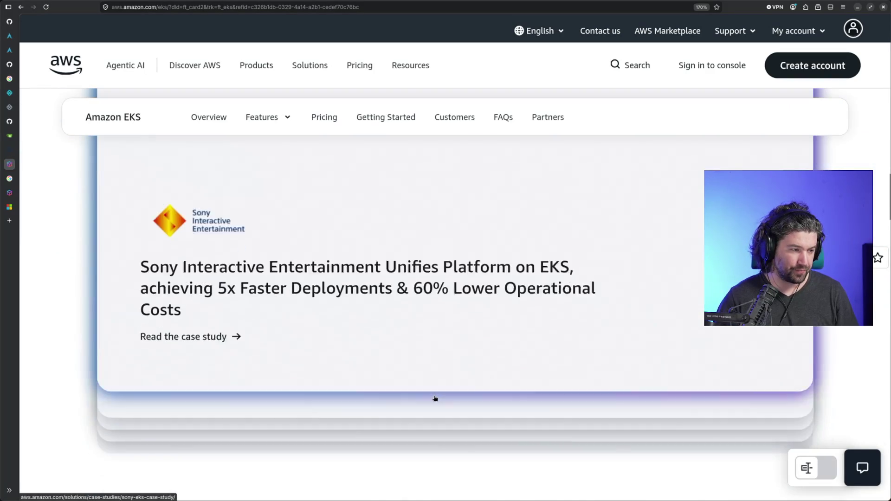
pyautogui.scroll(-15, 435, 398)
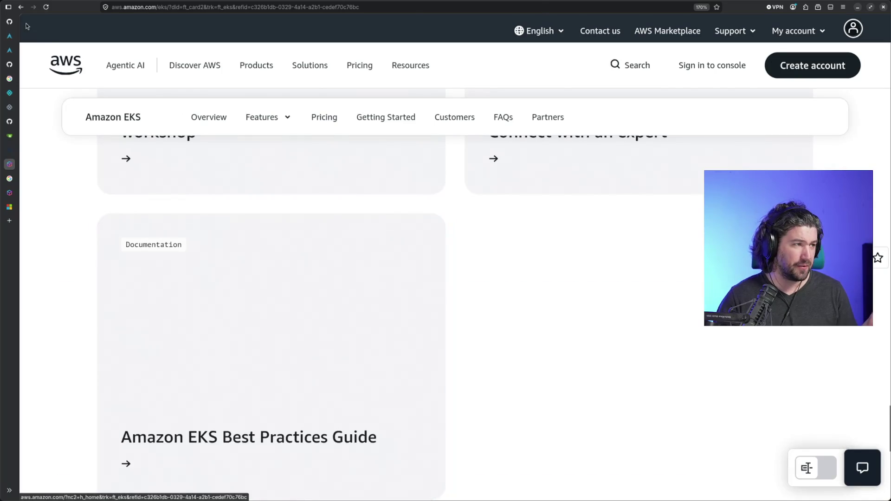
pyautogui.hotkey('alt', 'Left')
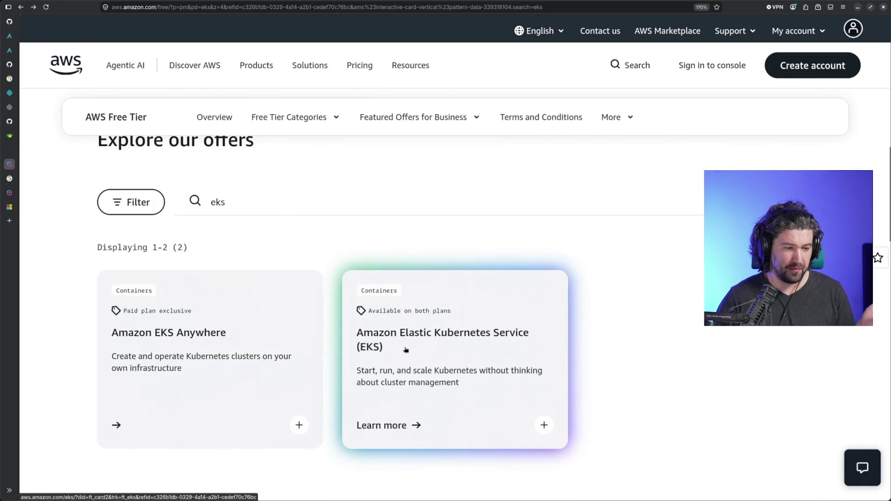
# Expand the EKS offer card and mark the 'both Free' wording in its description
pyautogui.click(543, 426)
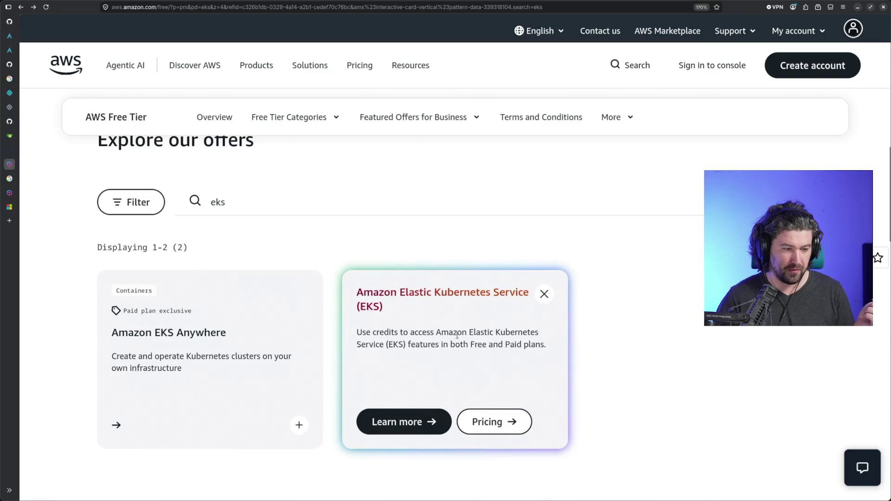
pyautogui.moveTo(452, 345)
pyautogui.mouseDown()
pyautogui.moveTo(508, 350)
pyautogui.moveTo(494, 344)
pyautogui.mouseUp()
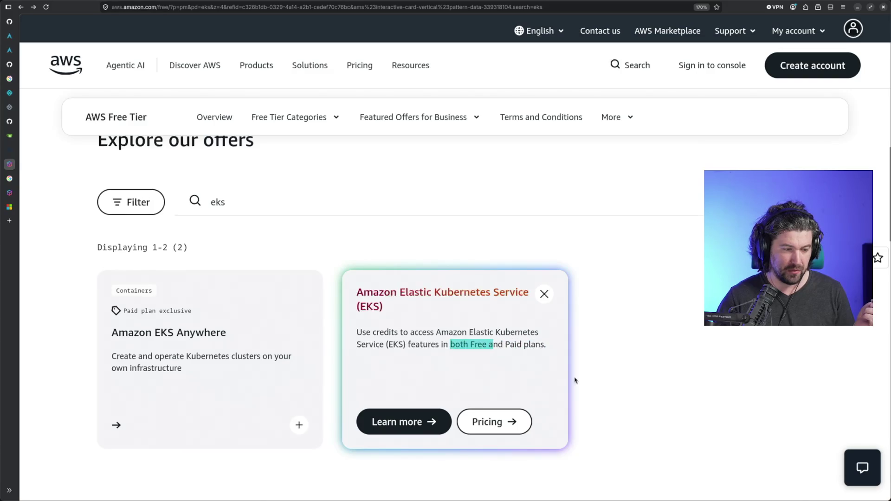
pyautogui.scroll(-5, 575, 380)
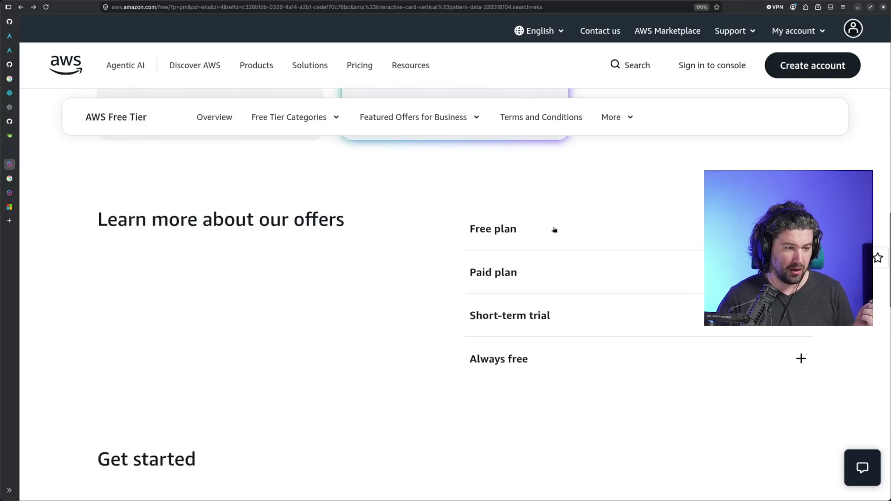
# Peek at the Free plan explanation, then expand the Always free explanation
pyautogui.click(689, 239)
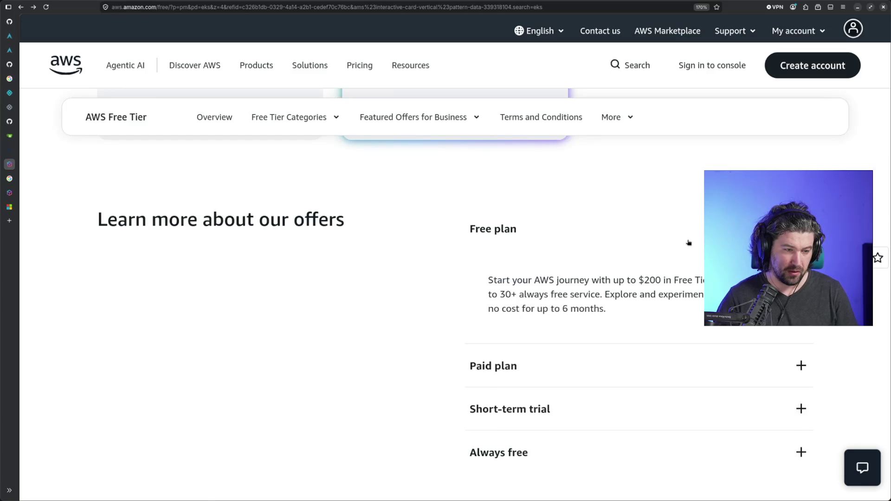
pyautogui.click(689, 242)
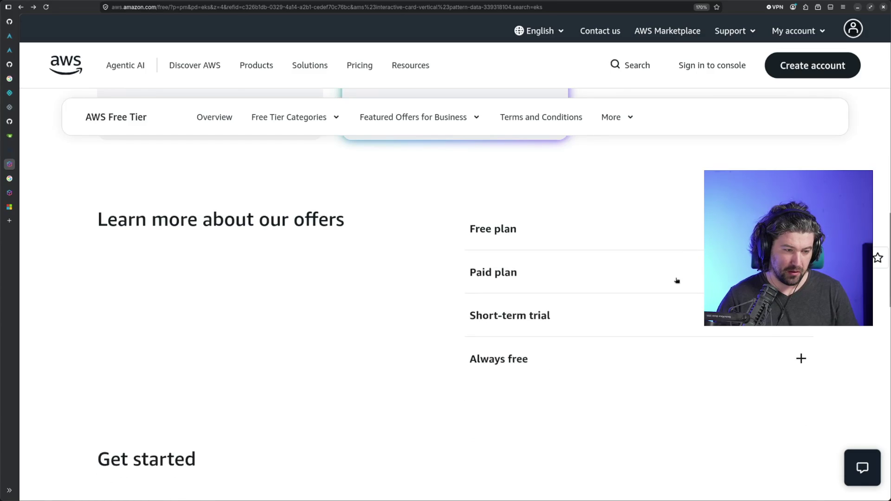
pyautogui.scroll(-2, 677, 279)
pyautogui.click(579, 284)
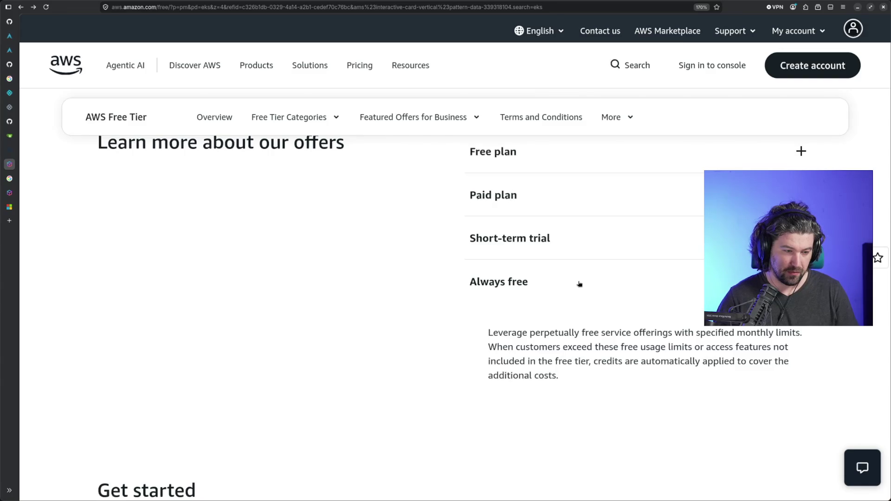
pyautogui.scroll(-5, 579, 284)
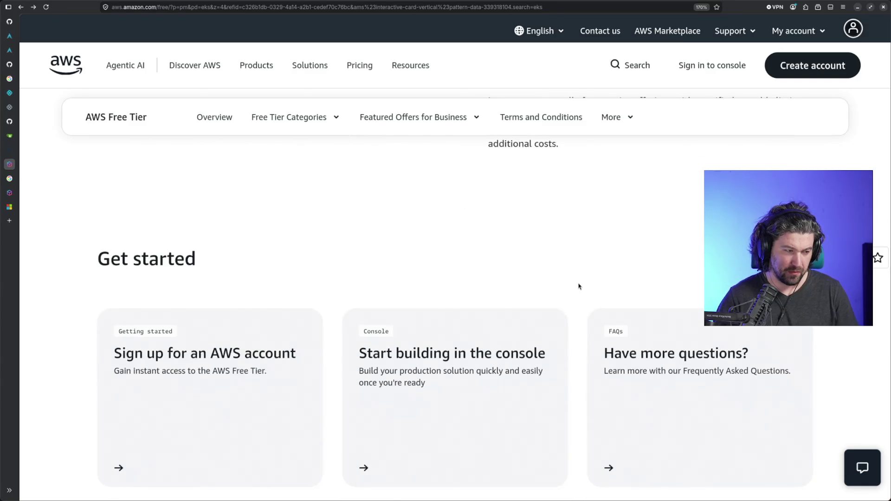
pyautogui.scroll(-8, 579, 286)
pyautogui.scroll(-6, 579, 287)
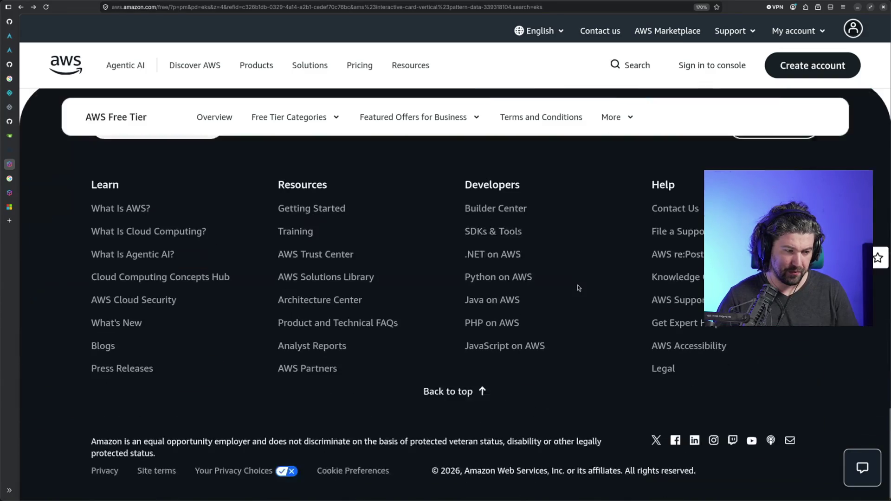
pyautogui.scroll(15, 579, 287)
pyautogui.scroll(8, 579, 287)
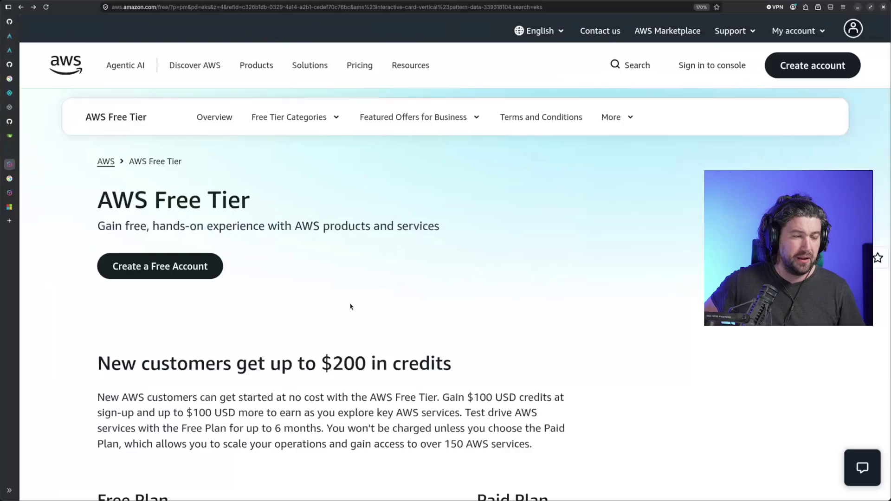
# Search Google for 'cosmic static workspaces' in a new Firefox tab
pyautogui.hotkey('ctrl', 't')
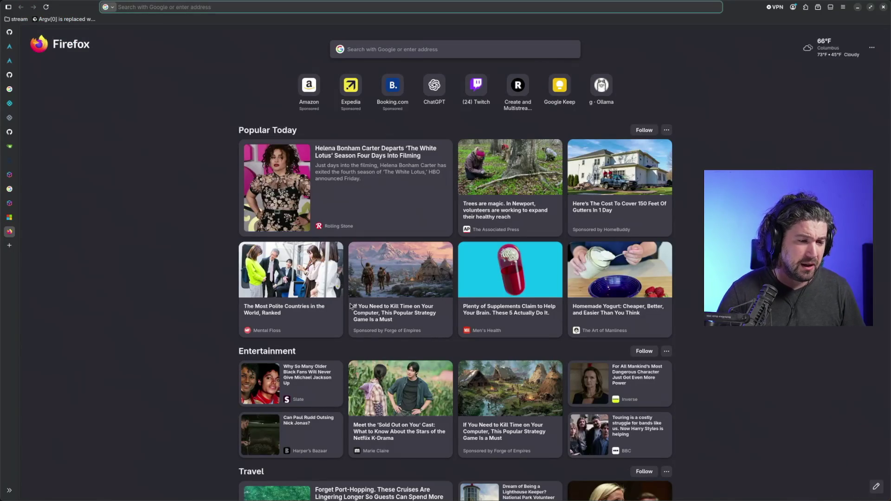
pyautogui.write('cosm')
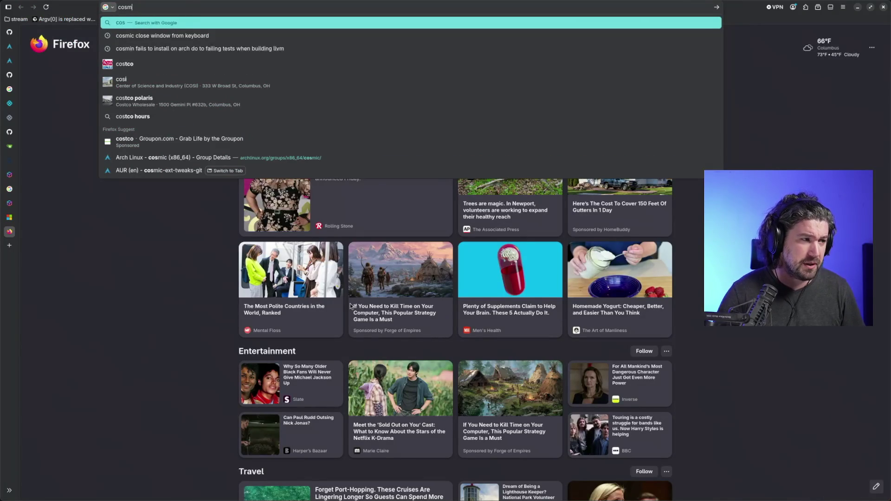
pyautogui.write('ic')
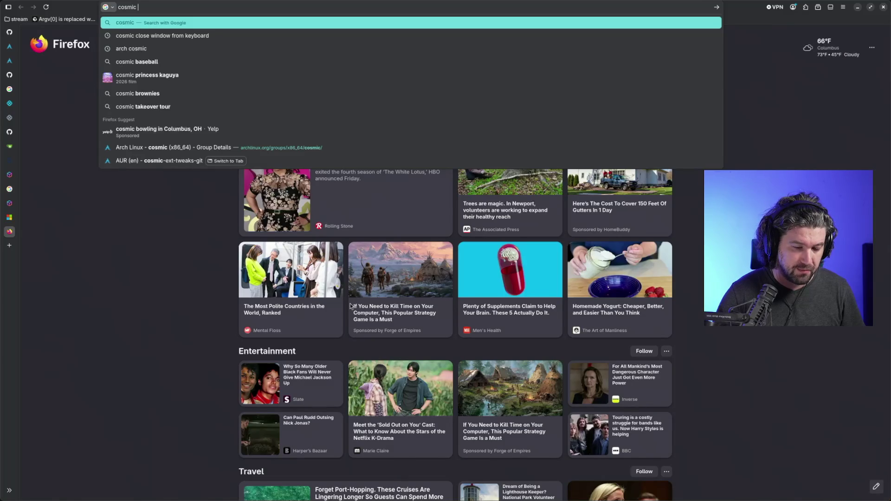
pyautogui.write('static w')
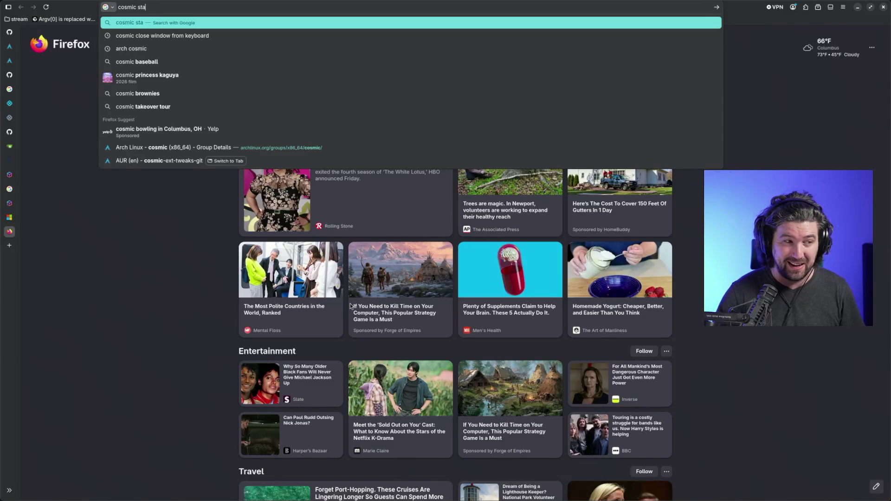
pyautogui.write('om/pop-os/')
pyautogui.press('Down')
pyautogui.press('Return')
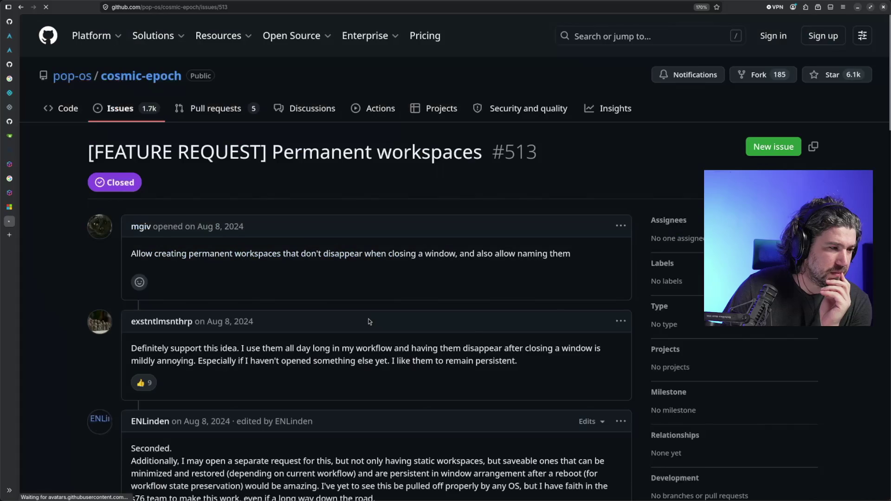
# Read through issue #513 to the end, then open the Pinned workspaces #108 issue
pyautogui.scroll(-5, 361, 320)
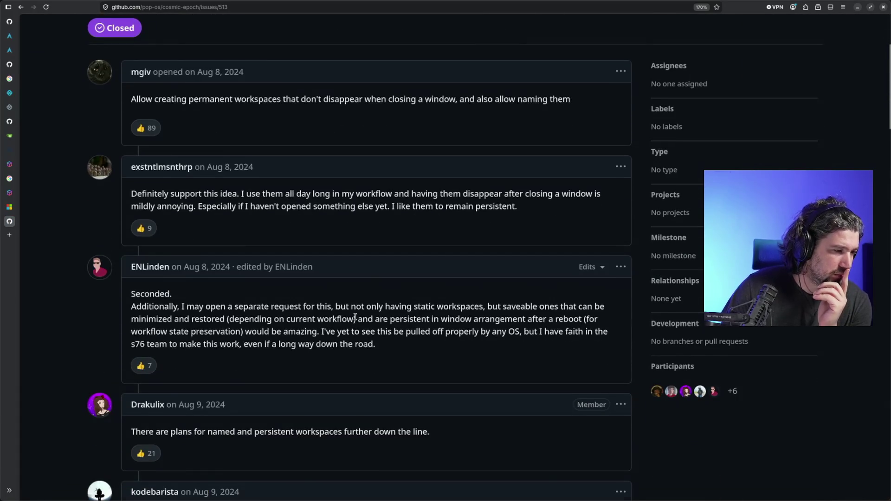
pyautogui.scroll(-5, 355, 319)
pyautogui.scroll(-5, 355, 325)
pyautogui.scroll(-5, 355, 327)
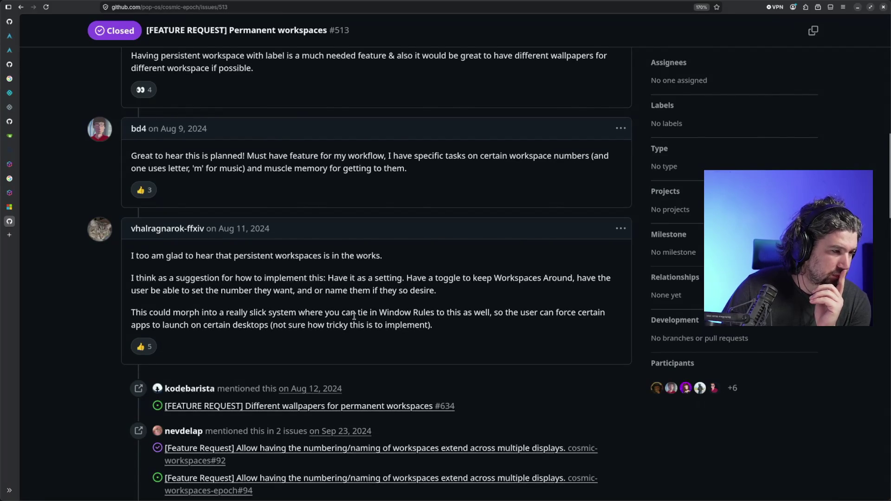
pyautogui.scroll(-15, 354, 318)
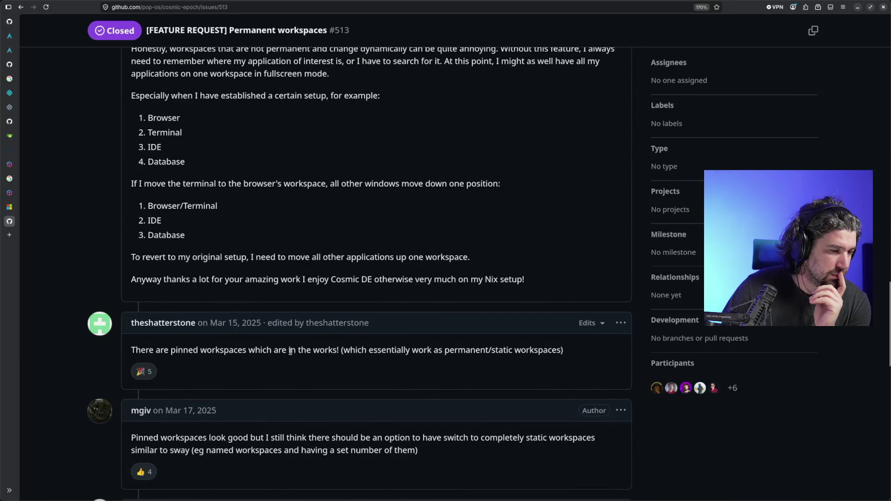
pyautogui.scroll(-5, 293, 351)
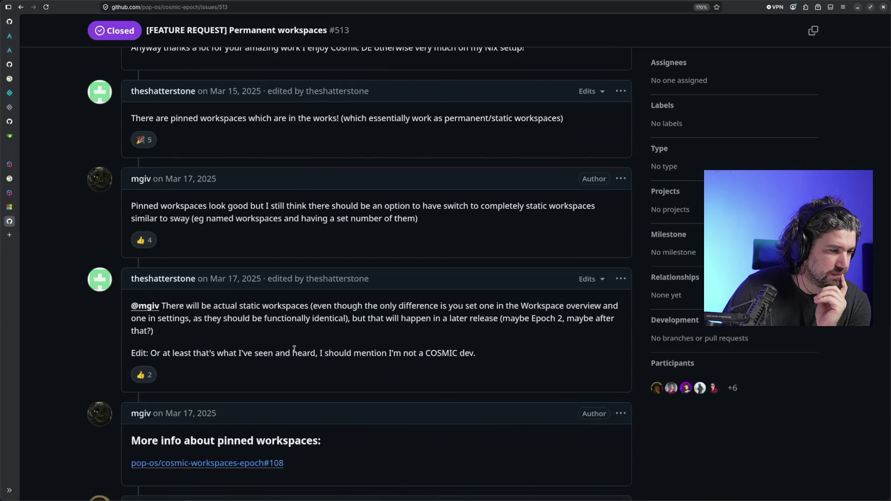
pyautogui.scroll(-2, 295, 349)
pyautogui.scroll(-2, 294, 349)
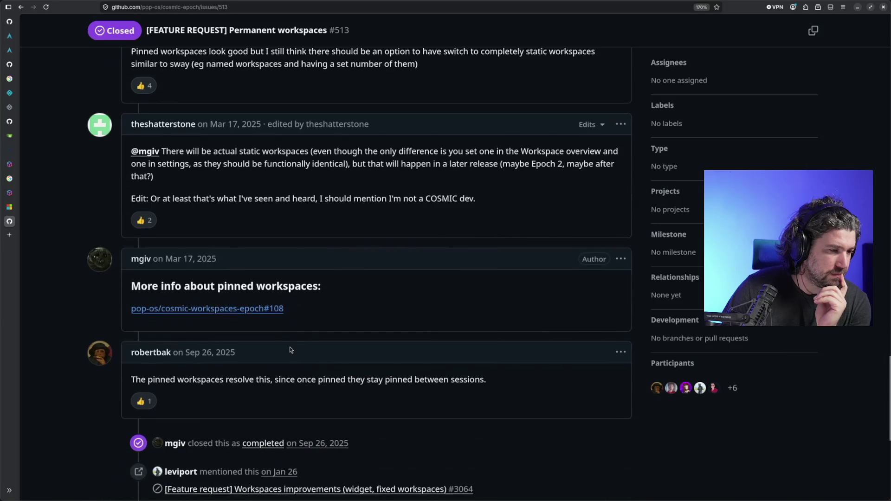
pyautogui.scroll(-3, 414, 335)
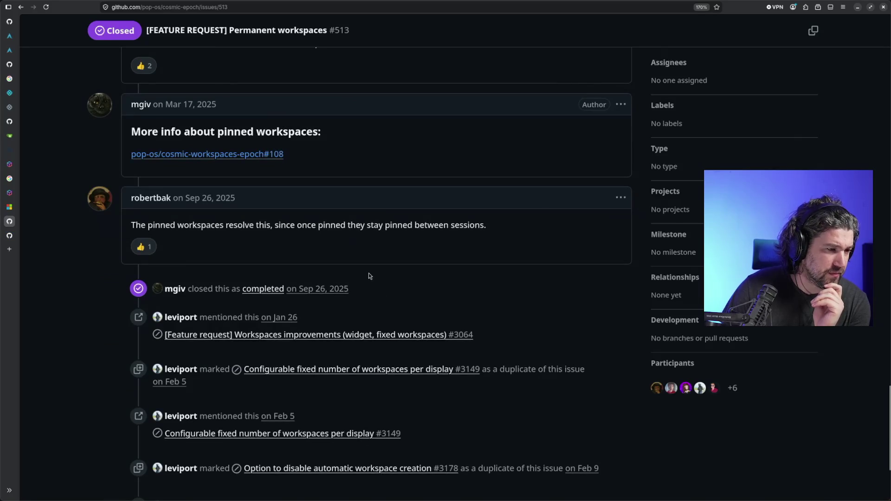
pyautogui.scroll(-3, 370, 273)
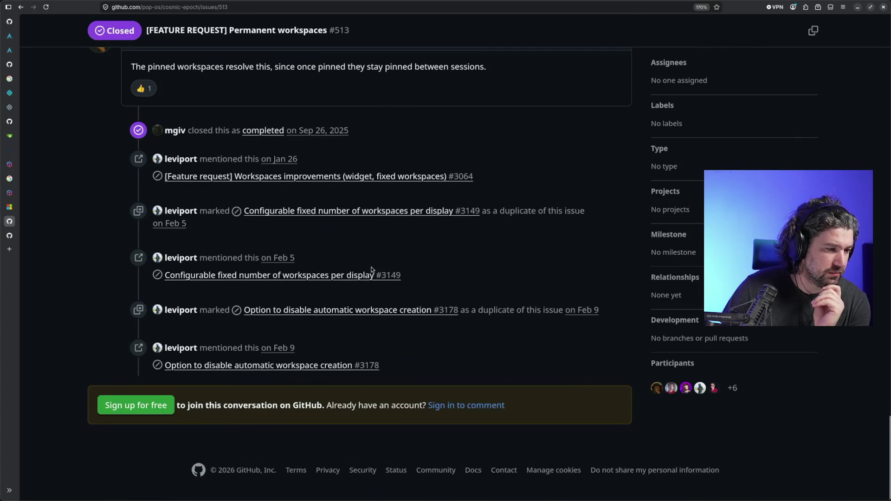
pyautogui.click(9, 237)
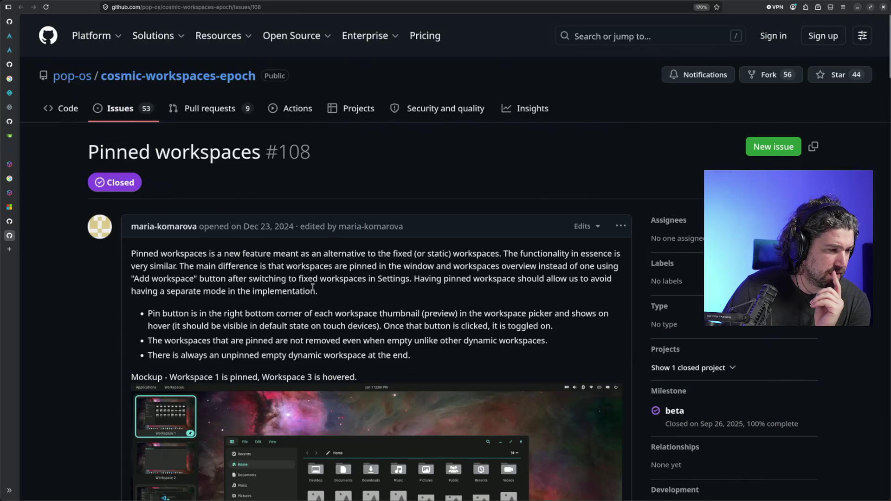
pyautogui.scroll(-2, 313, 287)
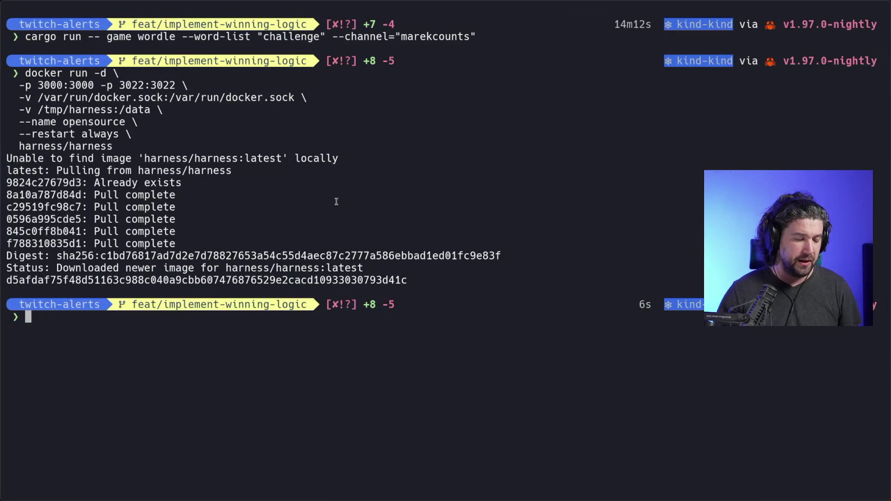
# Launch COSMIC Workspaces settings via the 'worksp' launcher search, then return to Desktop
pyautogui.press('super')
pyautogui.write('worksp')
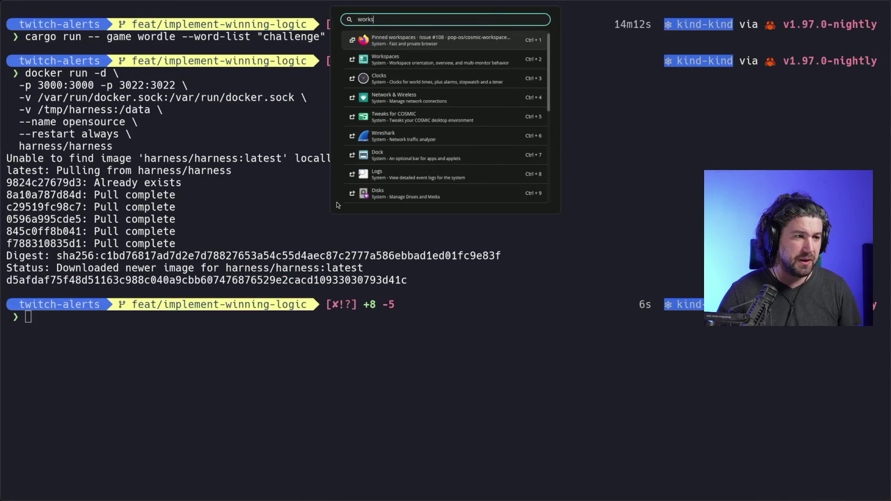
pyautogui.press('Return')
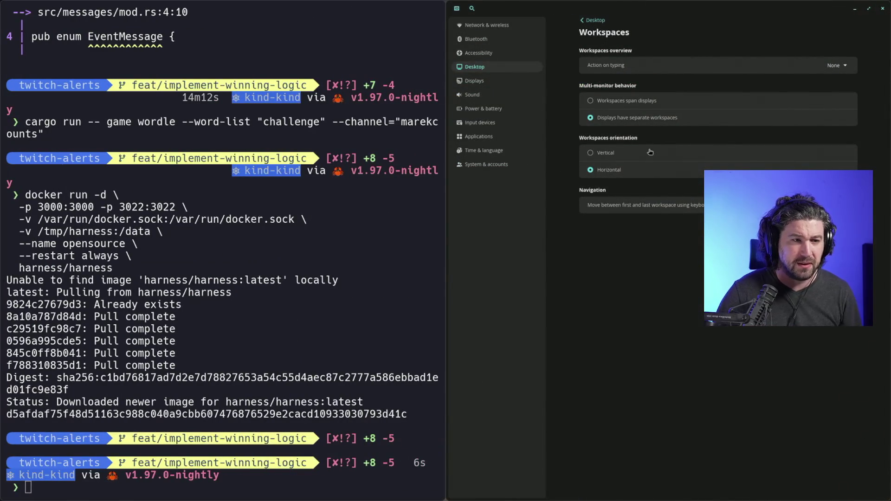
pyautogui.click(588, 22)
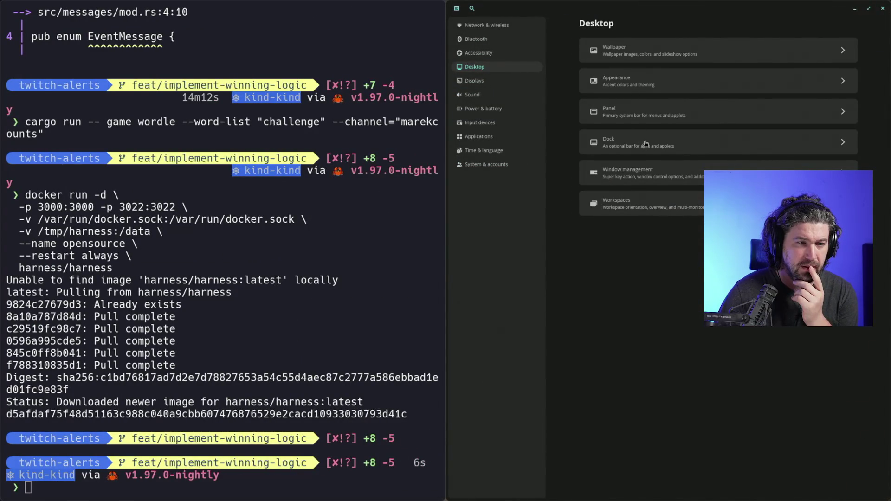
# Browse the Appearance, Wallpaper and Panel subpages of Desktop settings
pyautogui.click(658, 84)
pyautogui.click(586, 20)
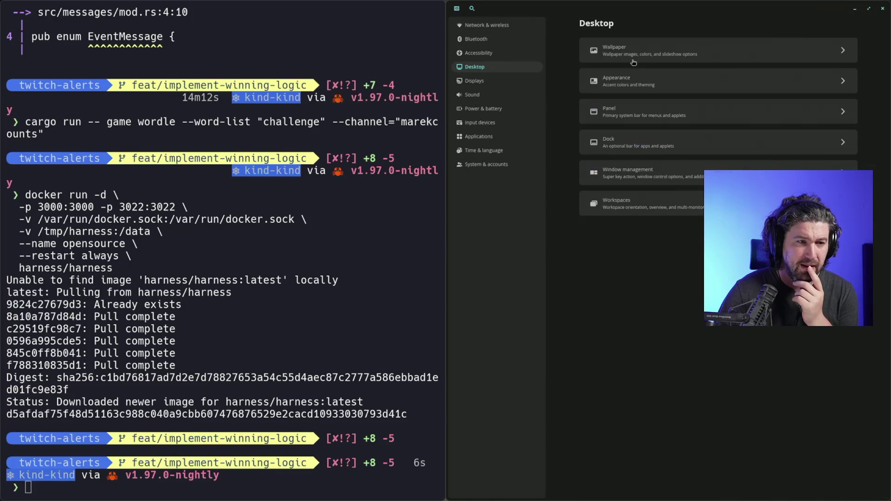
pyautogui.click(634, 59)
pyautogui.click(588, 20)
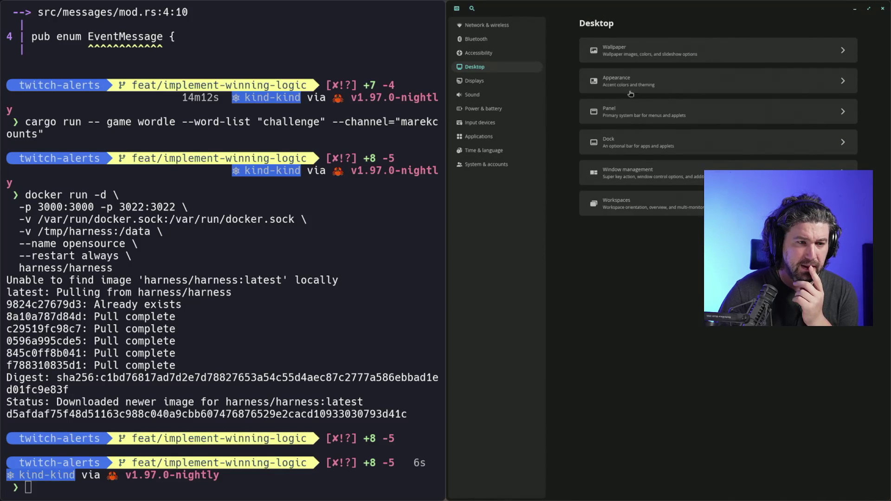
pyautogui.click(647, 113)
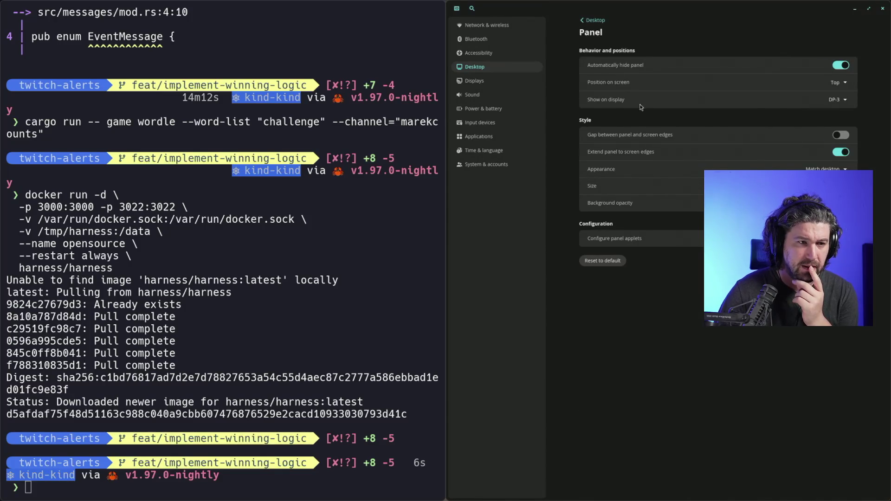
pyautogui.click(586, 20)
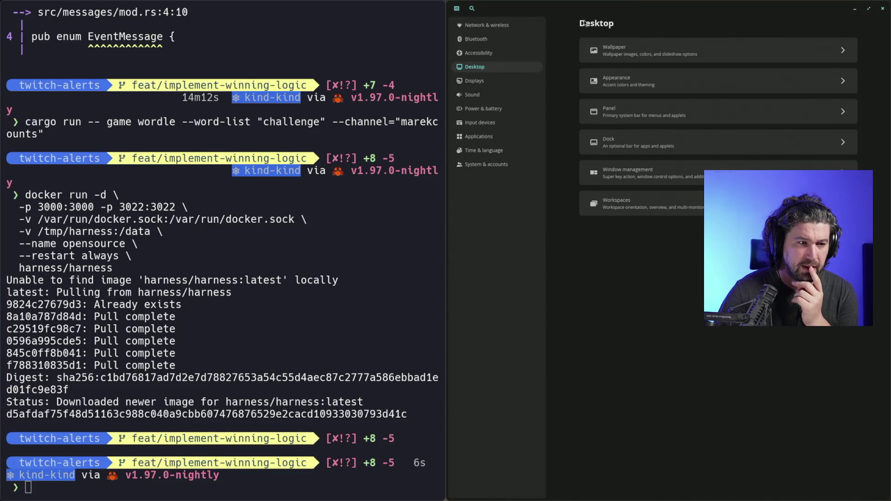
# Browse Applications, Input devices, Power & battery, Sound and Displays, ending back on Desktop
pyautogui.click(498, 136)
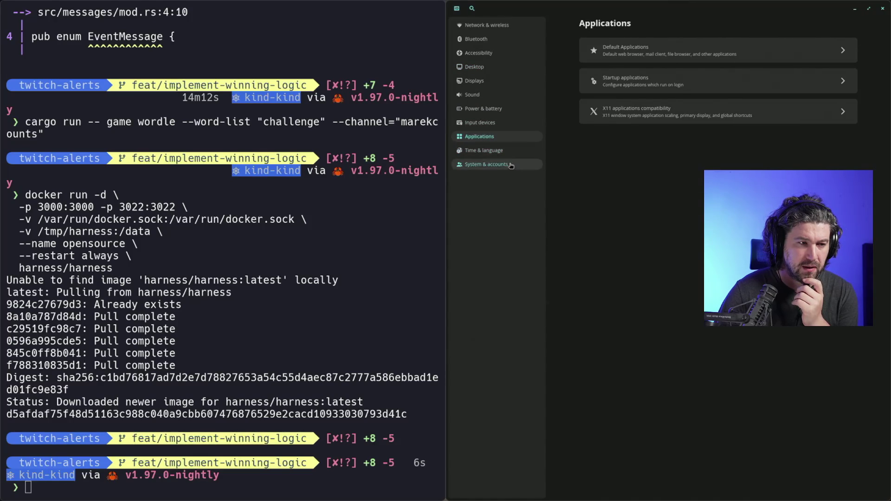
pyautogui.click(508, 125)
pyautogui.click(506, 111)
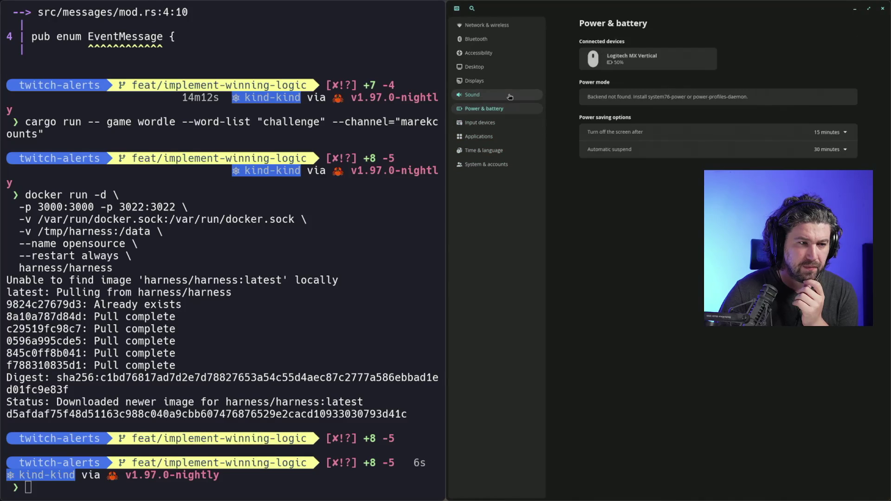
pyautogui.click(510, 94)
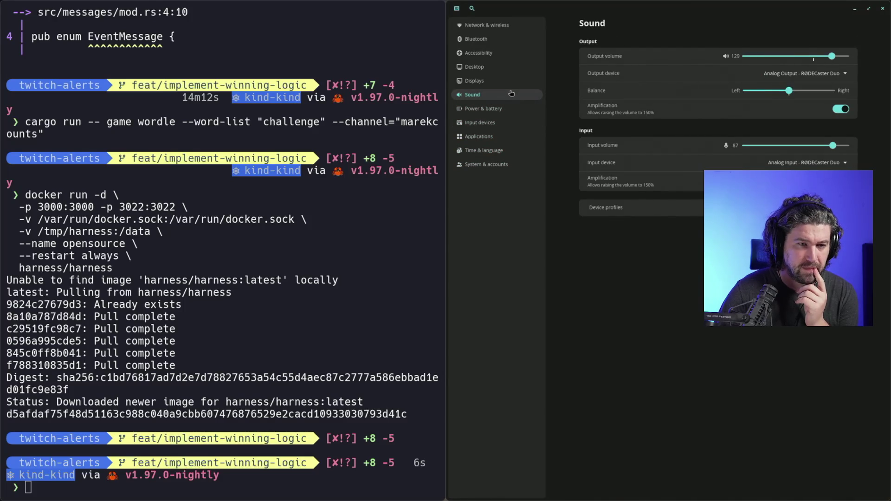
pyautogui.click(506, 108)
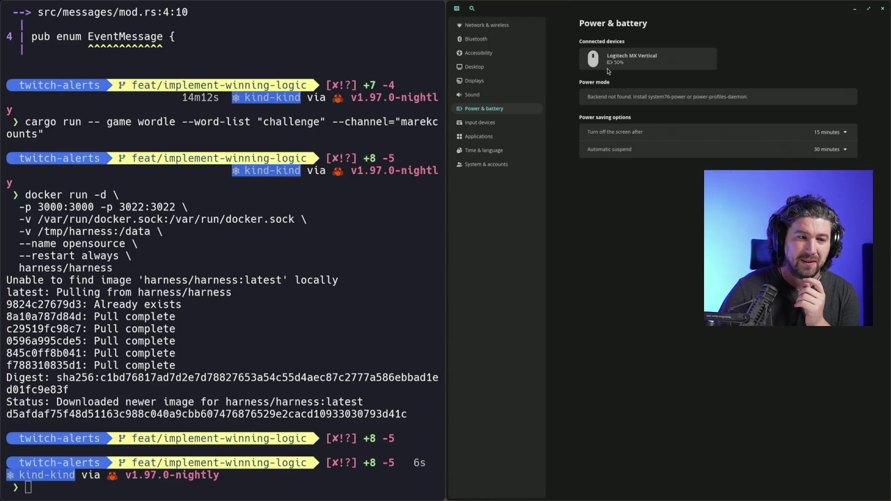
pyautogui.click(500, 80)
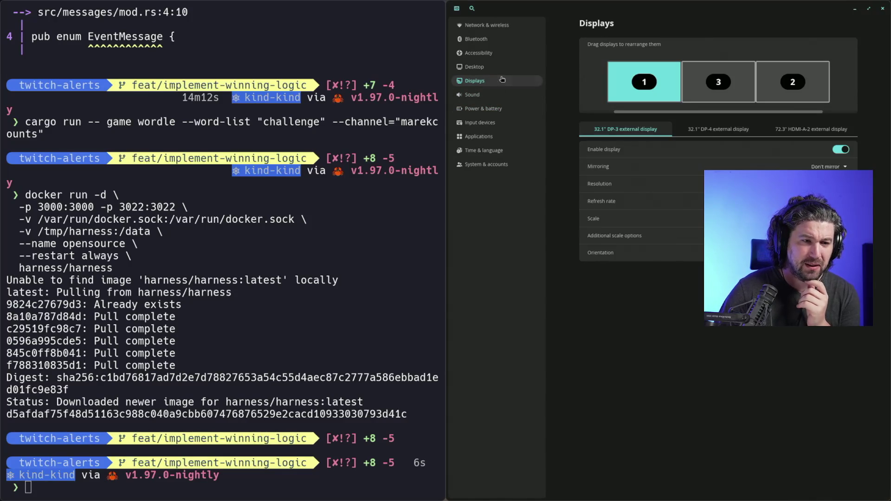
pyautogui.click(499, 67)
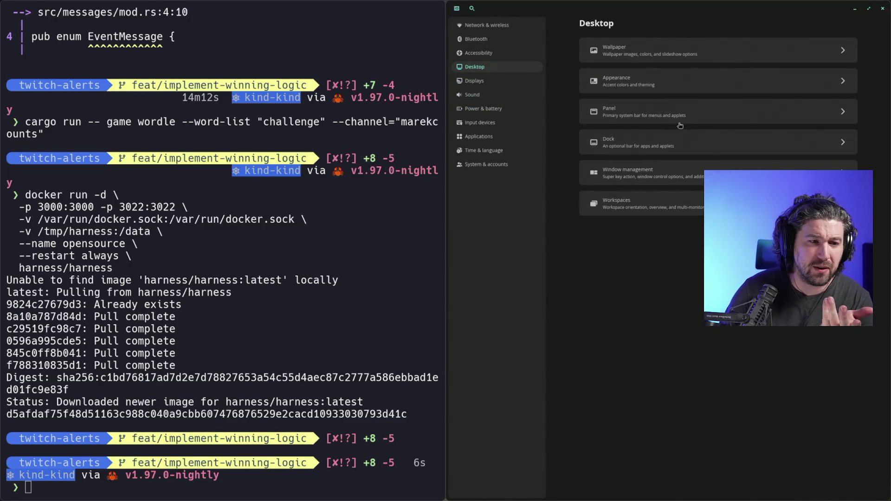
# Revisit Workspaces settings, then open Desktop's Window management page
pyautogui.click(680, 201)
pyautogui.click(584, 22)
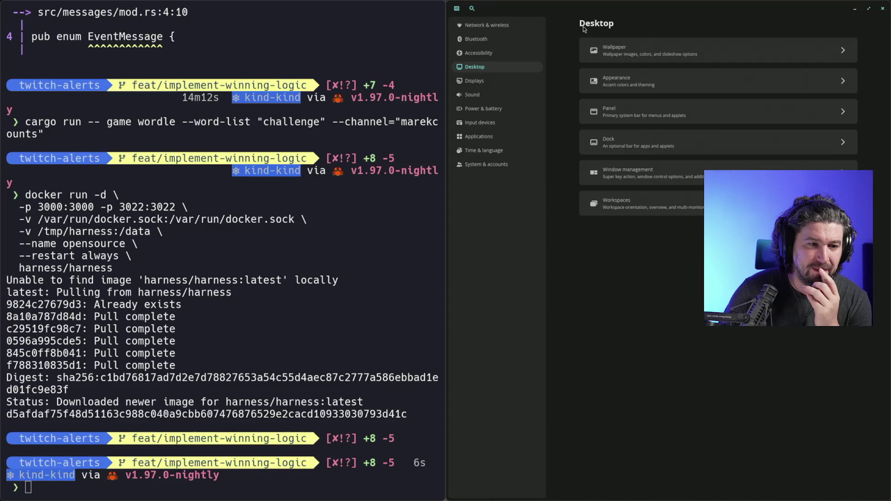
pyautogui.click(651, 170)
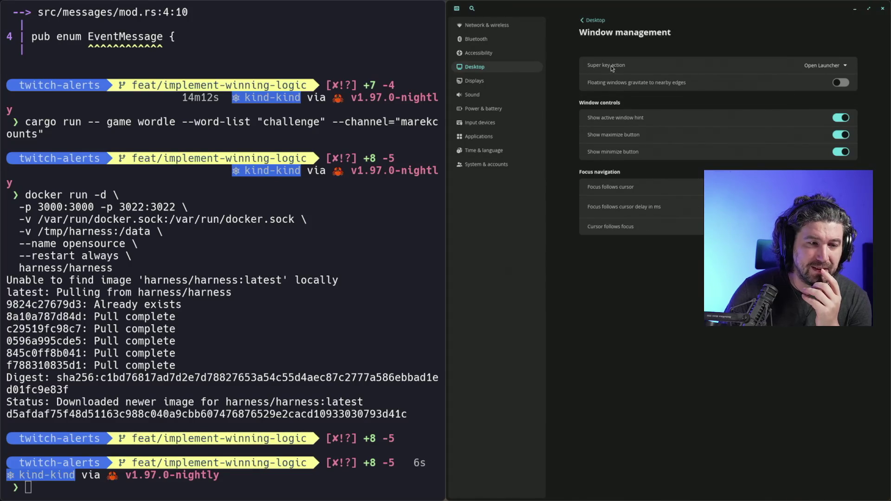
# Change the Super key action from Open Launcher to Open Workspaces, then test it
pyautogui.click(822, 66)
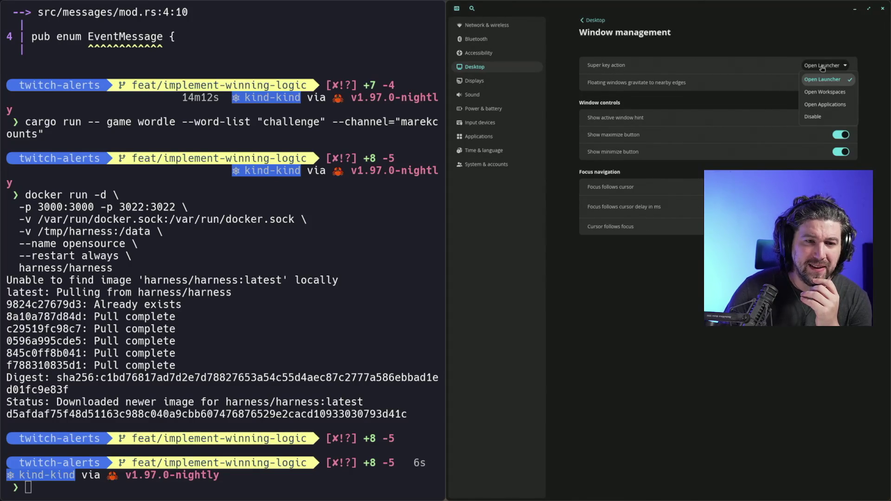
pyautogui.click(823, 97)
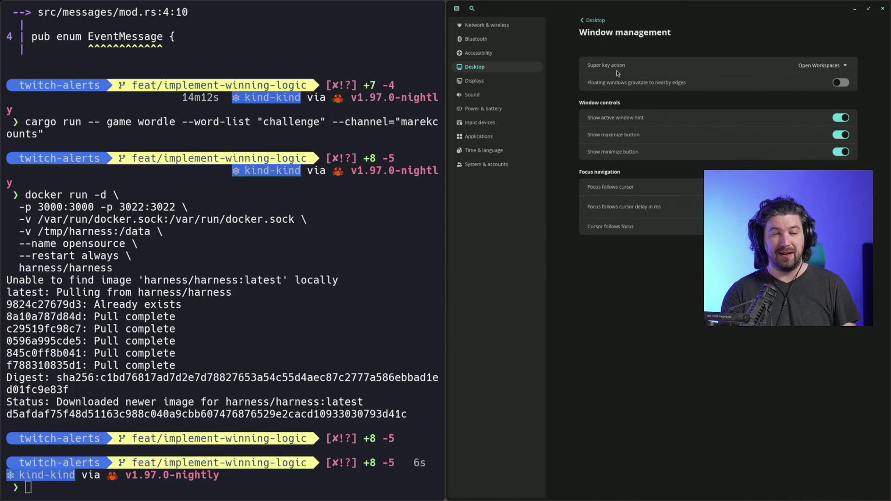
pyautogui.click(833, 69)
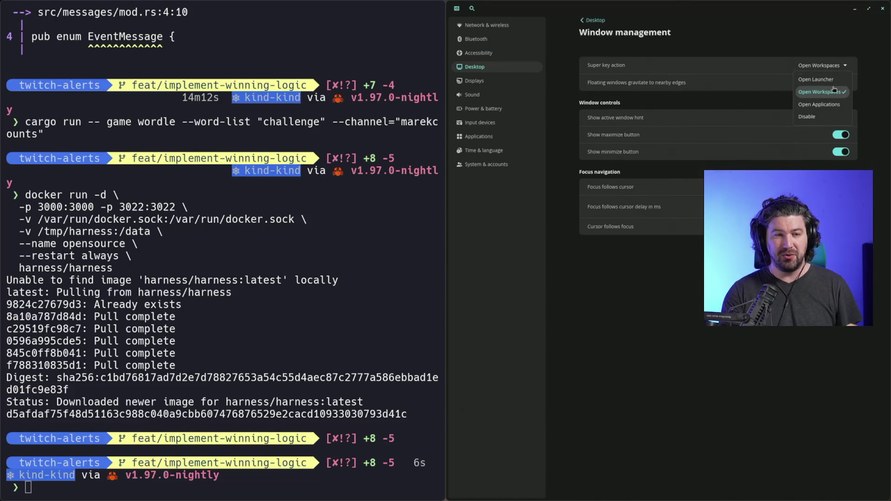
pyautogui.click(816, 52)
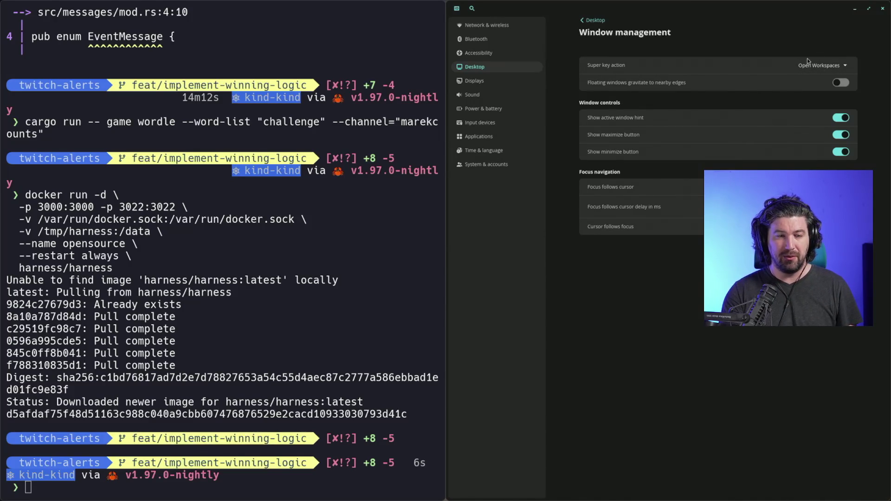
pyautogui.press('super')
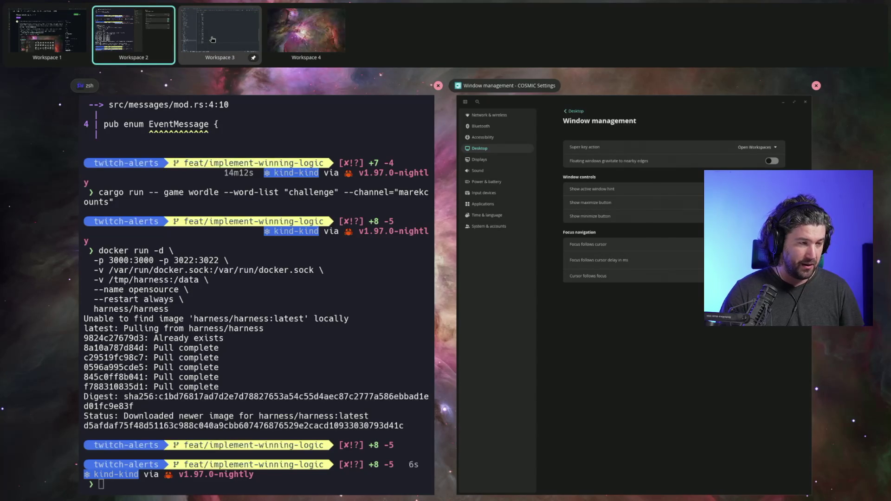
# Move Workspace 1 after Workspaces 2 and 3, then pin Workspaces 3, 2 and 1
pyautogui.moveTo(40, 36)
pyautogui.mouseDown()
pyautogui.moveTo(244, 40)
pyautogui.moveTo(234, 40)
pyautogui.mouseUp()
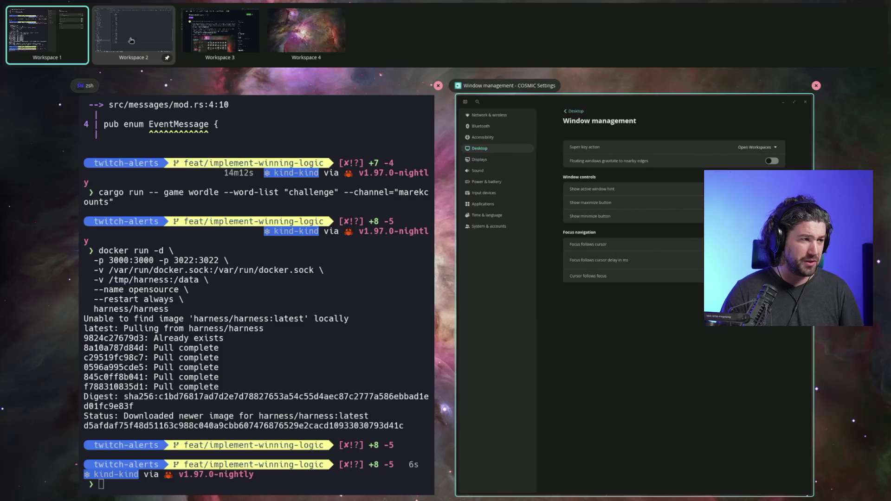
pyautogui.click(253, 57)
pyautogui.click(168, 58)
pyautogui.click(81, 57)
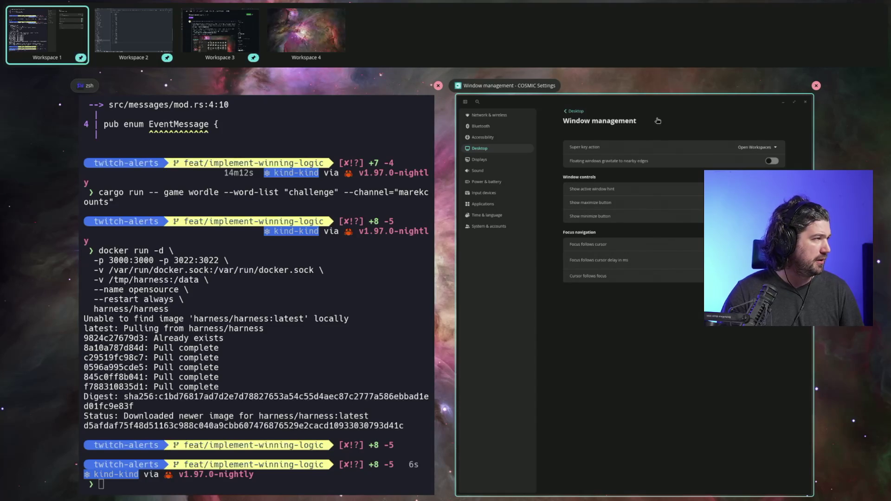
# Leave the workspaces overview and set the Super key action back to Open Launcher
pyautogui.click(658, 121)
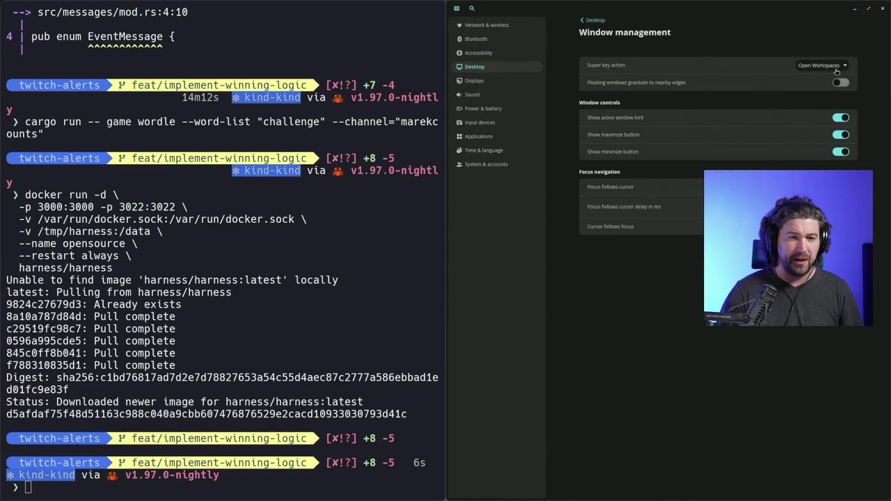
pyautogui.click(837, 69)
pyautogui.click(816, 80)
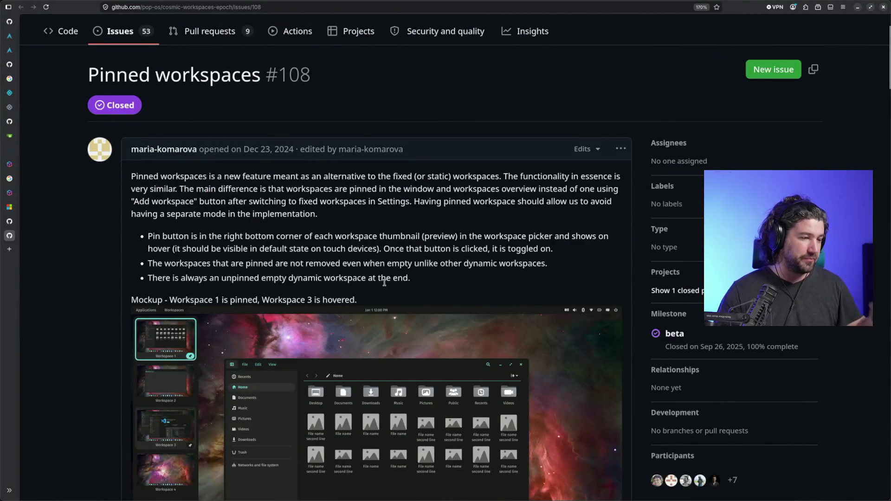
# Scroll through issue #108's mockups and Figma prototype list, then return to the top
pyautogui.scroll(-5, 389, 282)
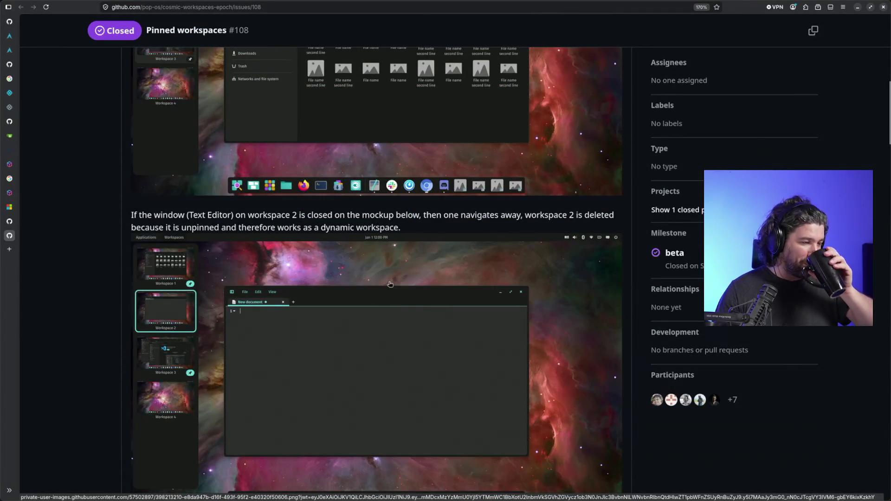
pyautogui.scroll(-2, 390, 285)
pyautogui.scroll(-2, 391, 285)
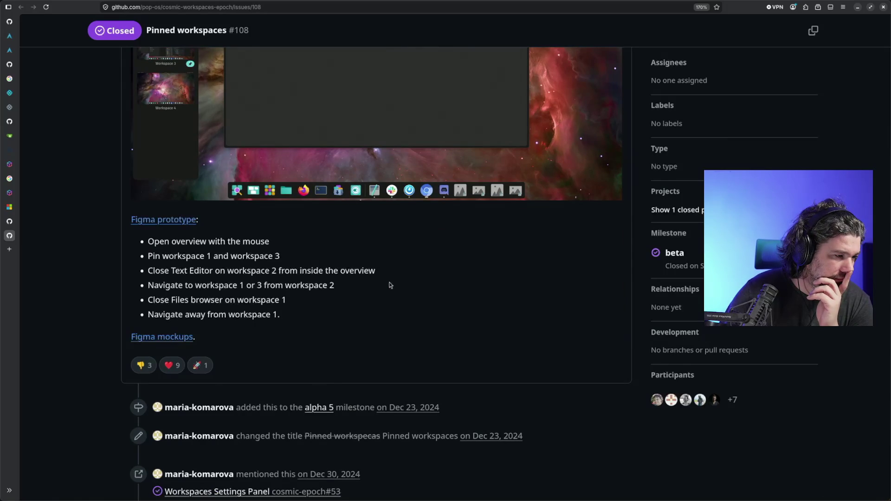
pyautogui.press('Home')
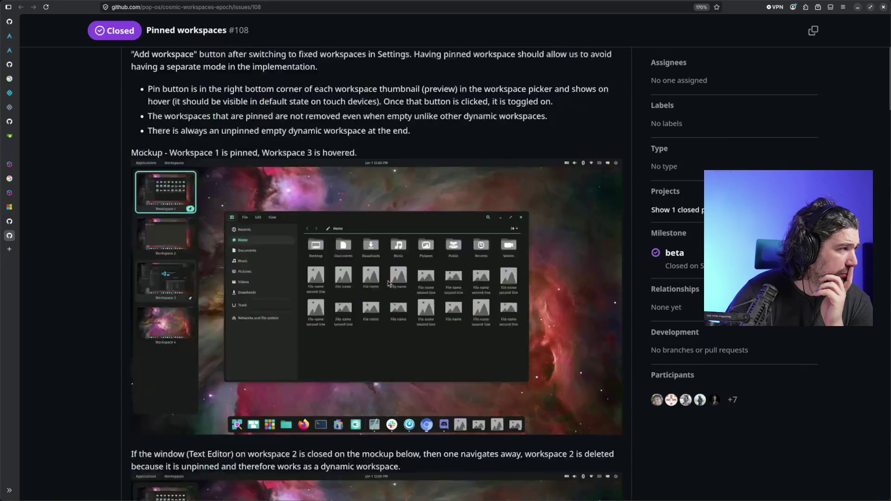
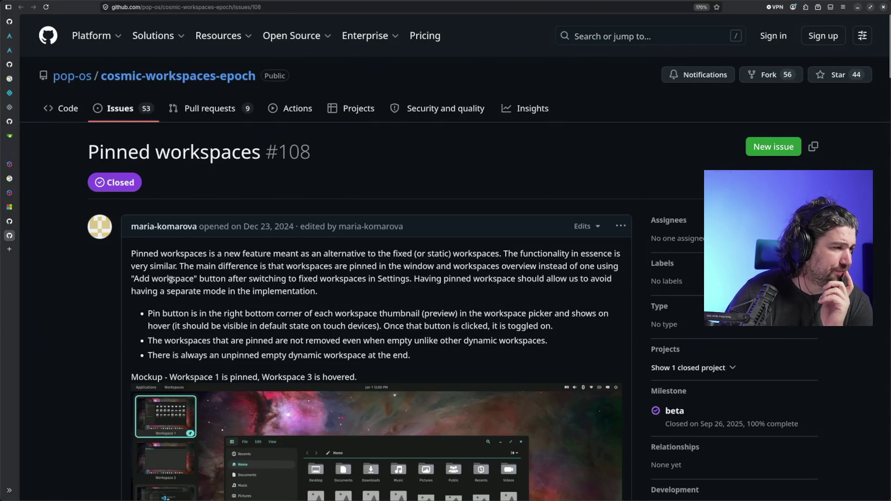
# Cycle through the workspaces, close the settings window, and come back to the GitHub issue
pyautogui.press('super+Left')
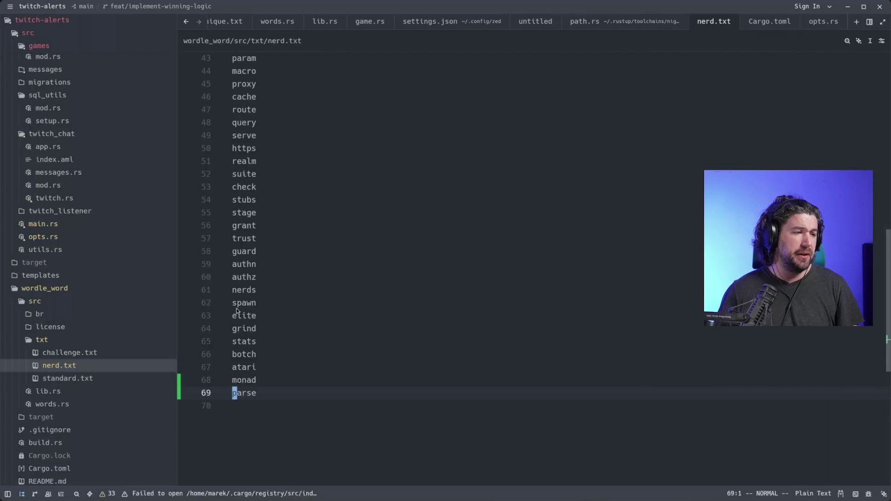
pyautogui.press('super+Right')
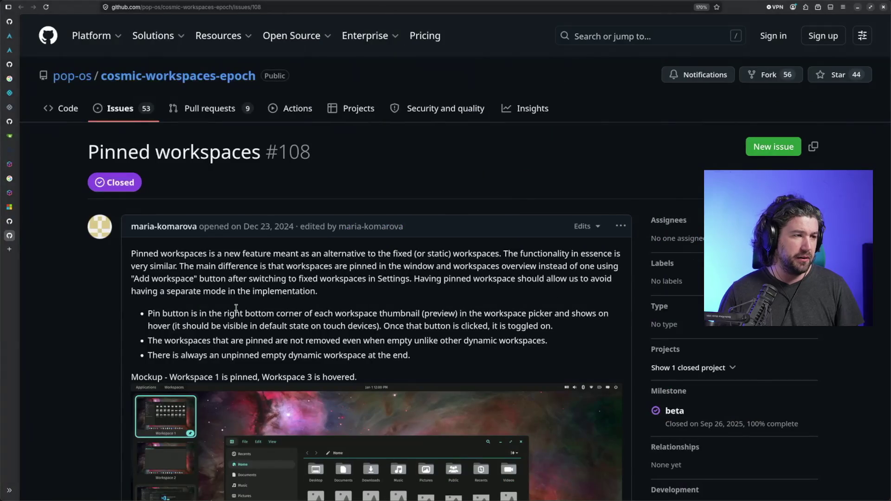
pyautogui.press('super+ctrl+Left')
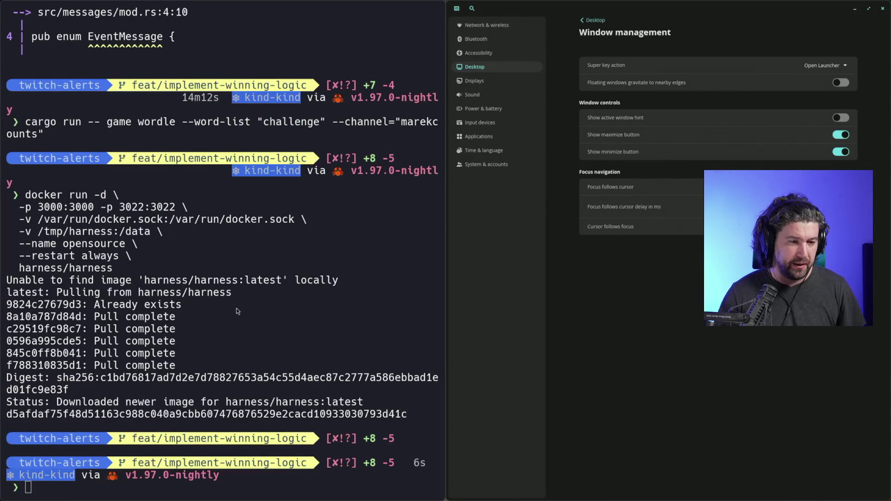
pyautogui.press('super+q')
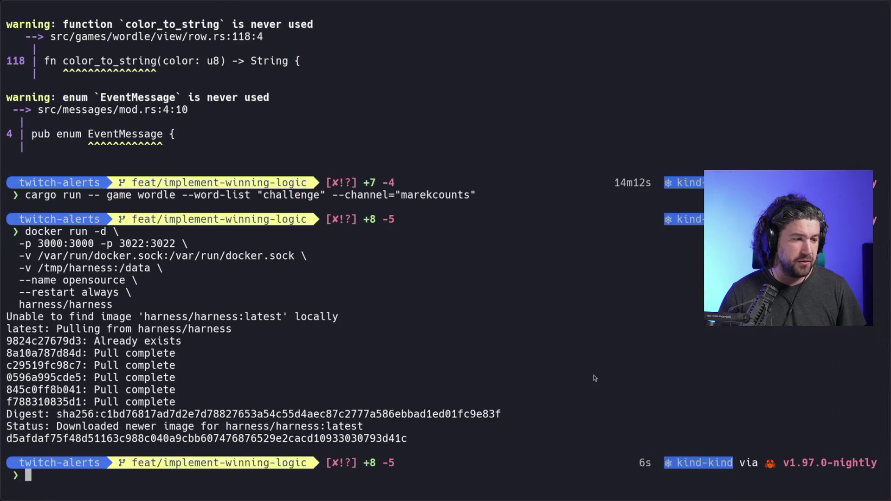
pyautogui.press('super+ctrl+Right')
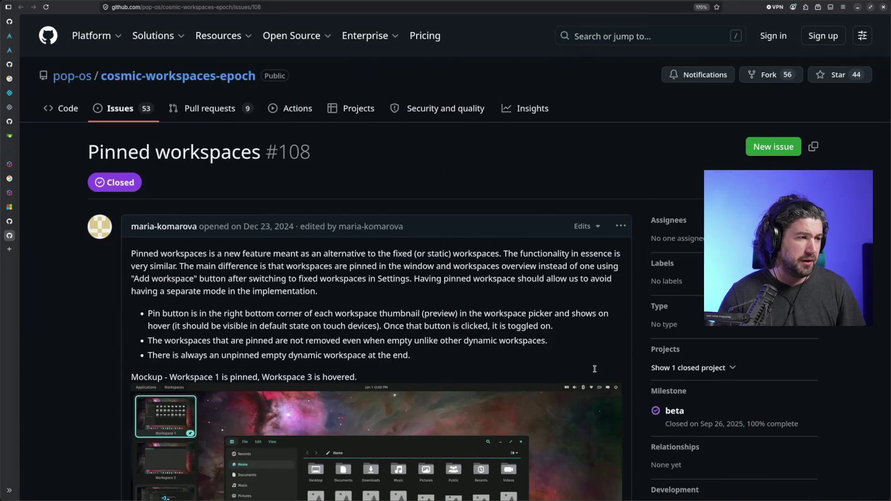
pyautogui.press('super+ctrl+Right')
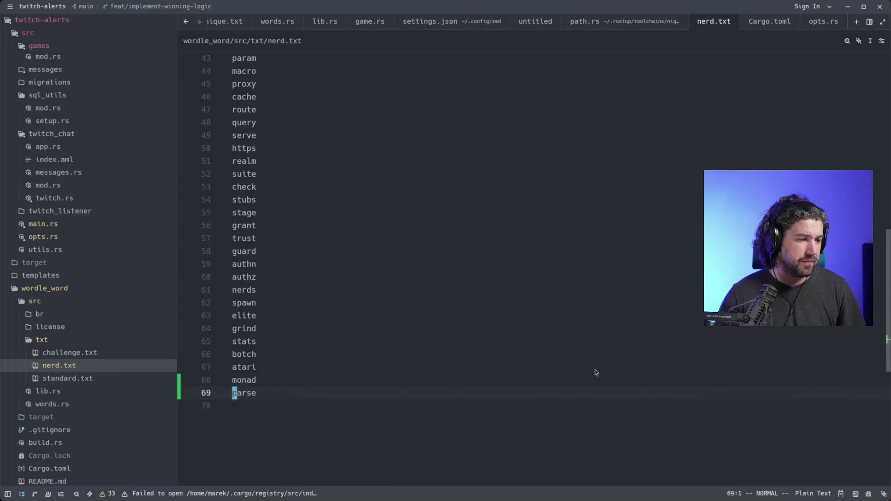
pyautogui.press('super+ctrl+Left')
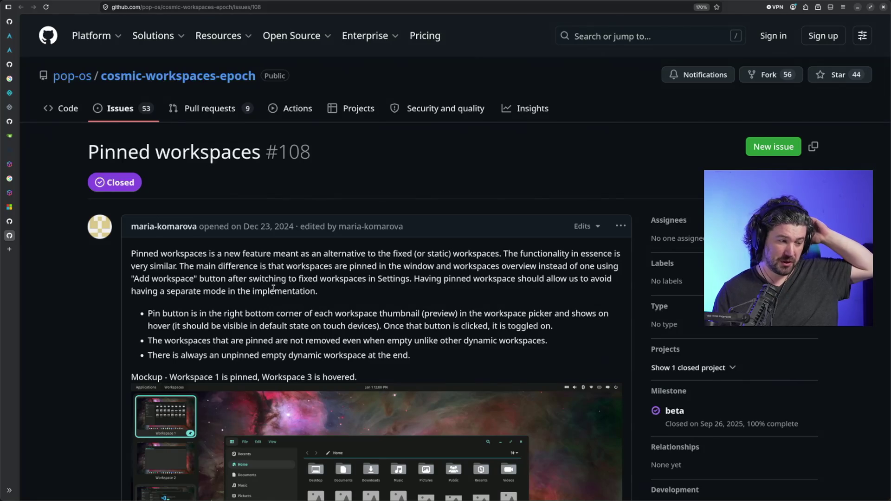
# Read through the Pinned workspaces issue #108 and close the GitHub issue tabs
pyautogui.scroll(-5, 349, 219)
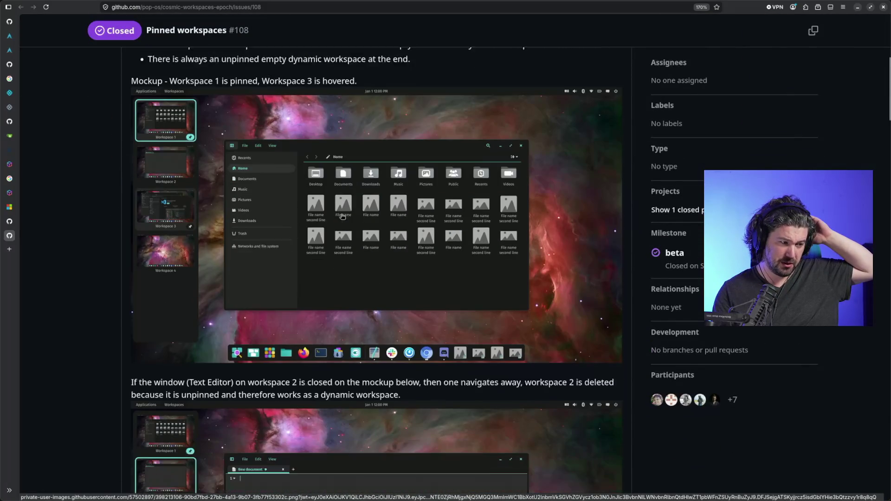
pyautogui.scroll(-2, 342, 216)
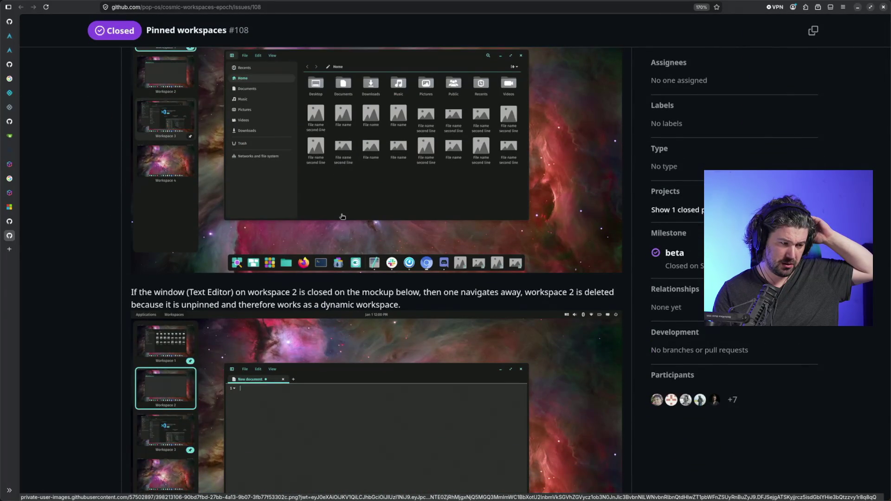
pyautogui.scroll(-10, 342, 216)
pyautogui.scroll(2, 341, 219)
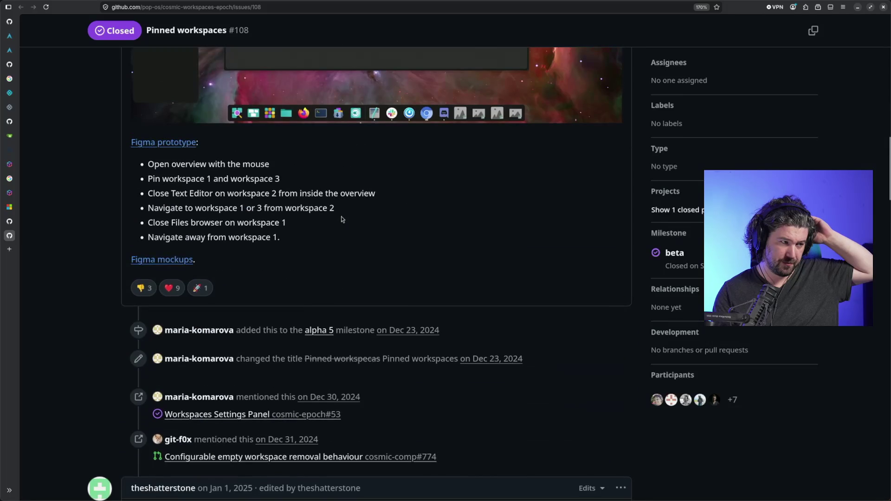
pyautogui.scroll(-10, 342, 218)
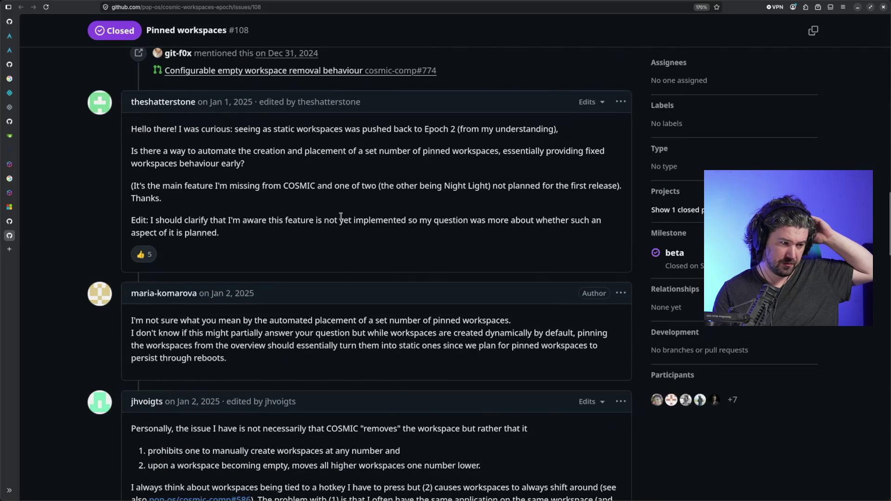
pyautogui.scroll(15, 342, 217)
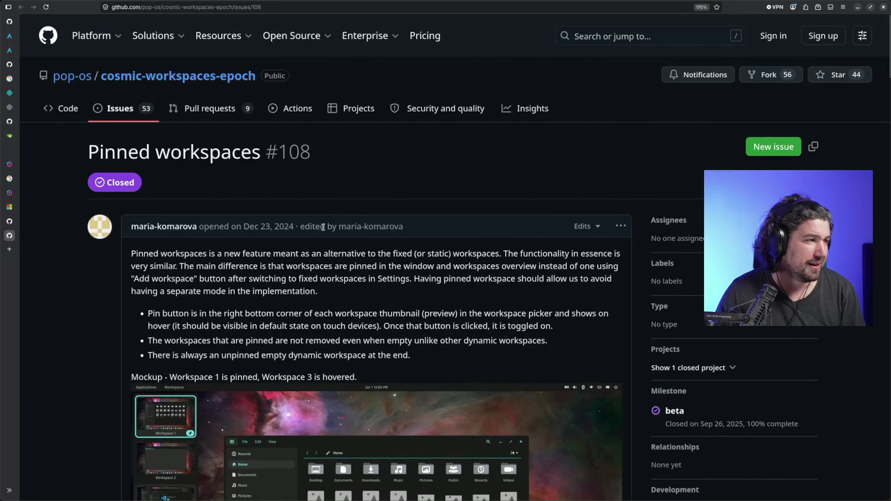
pyautogui.hotkey('ctrl', 'w')
pyautogui.hotkey('ctrl', 'w')
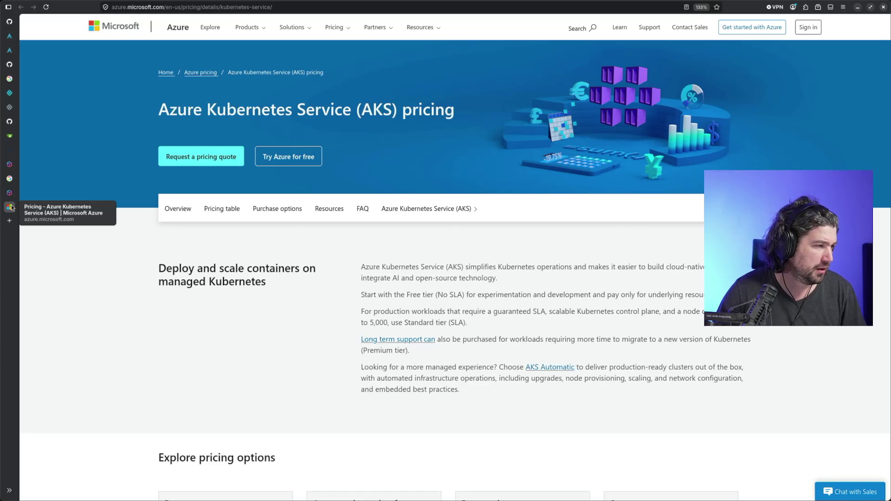
# In the Google results tab, change the search to 'gcp managed kubernetes free tier'
pyautogui.click(10, 196)
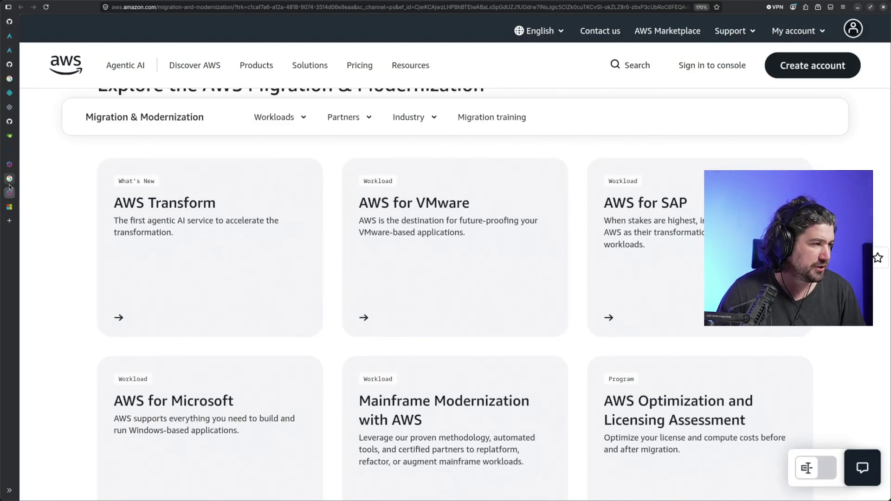
pyautogui.click(9, 182)
pyautogui.scroll(-15, 163, 315)
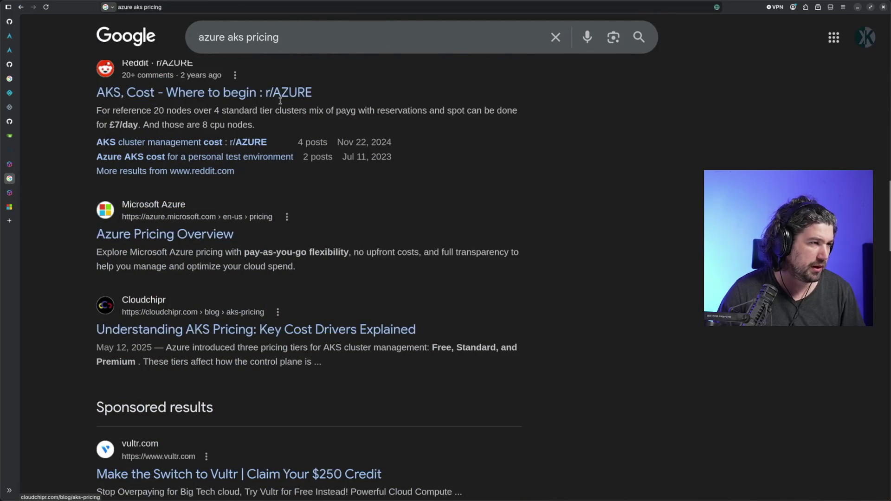
pyautogui.click(274, 39)
pyautogui.write('gcp managed kubernete')
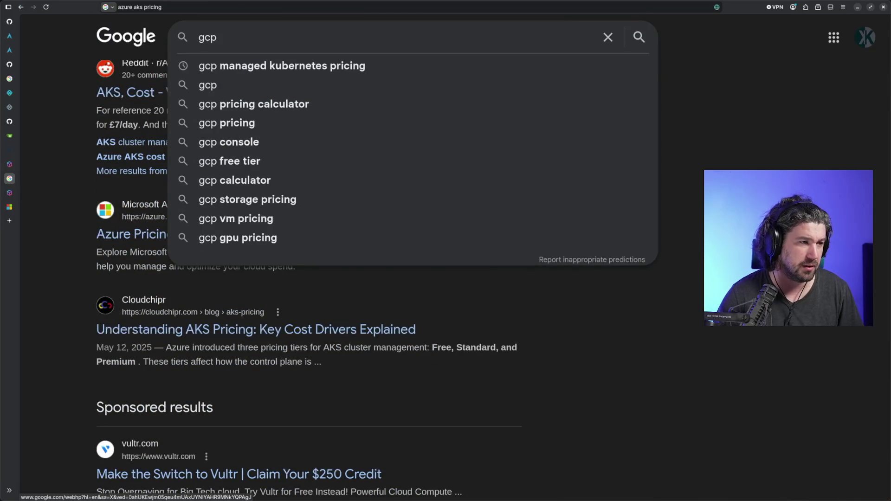
pyautogui.press('Down')
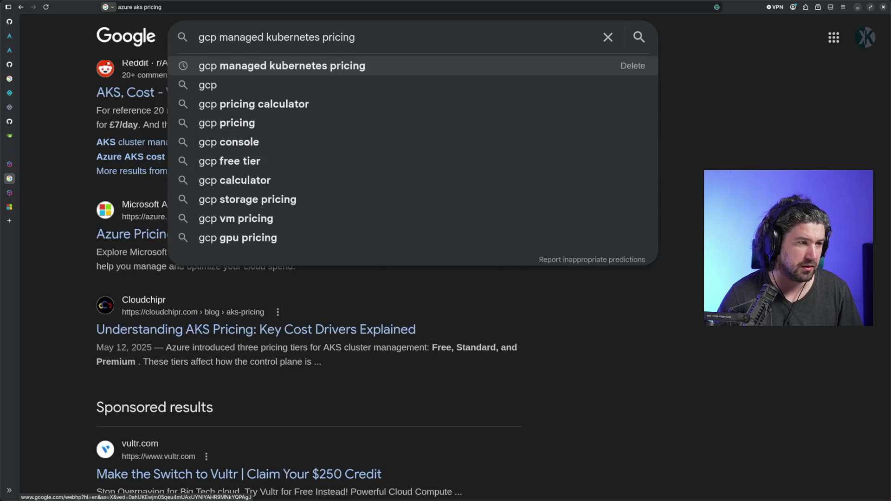
pyautogui.press('BackSpace')
pyautogui.press('BackSpace')
pyautogui.press('BackSpace')
pyautogui.write('free tier')
pyautogui.press('Return')
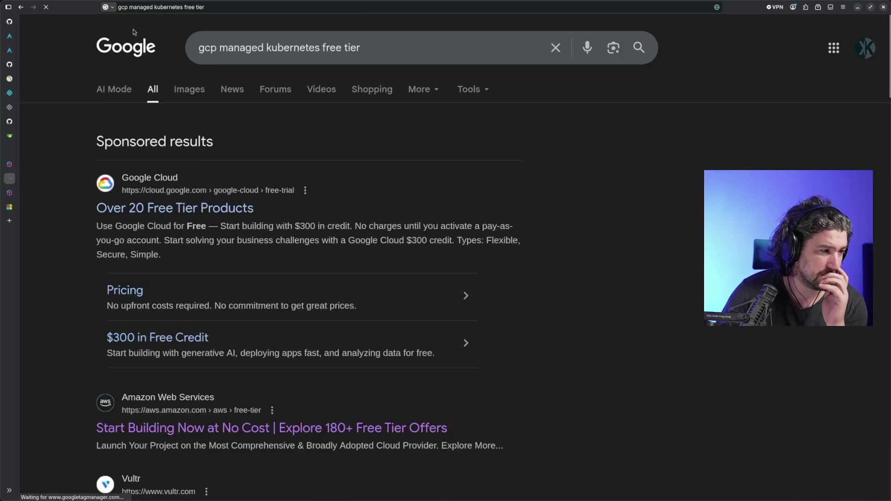
# Open Google Cloud's free tier products and read the GKE one-free-cluster-per-month limit, then return to Zed
pyautogui.click(225, 214)
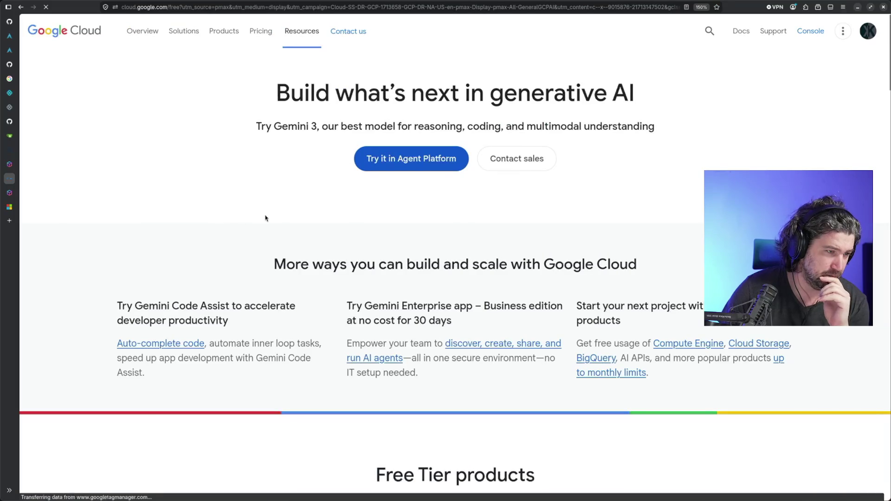
pyautogui.scroll(-5, 318, 219)
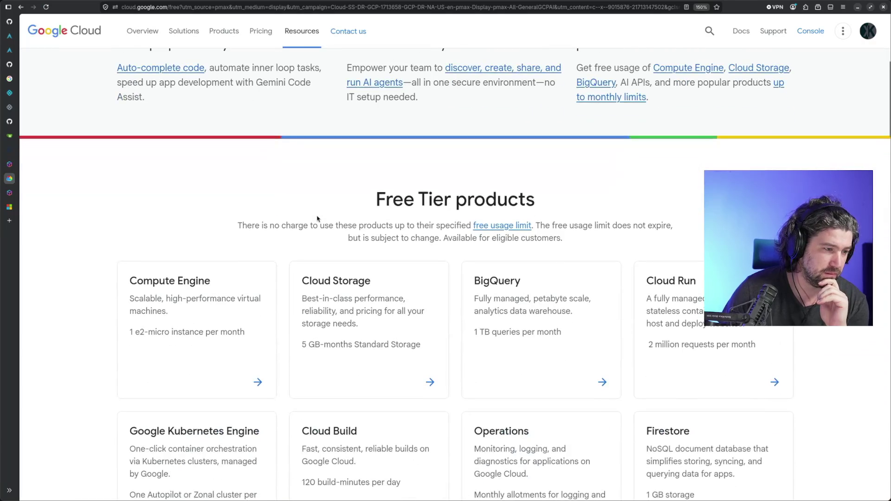
pyautogui.scroll(-3, 318, 255)
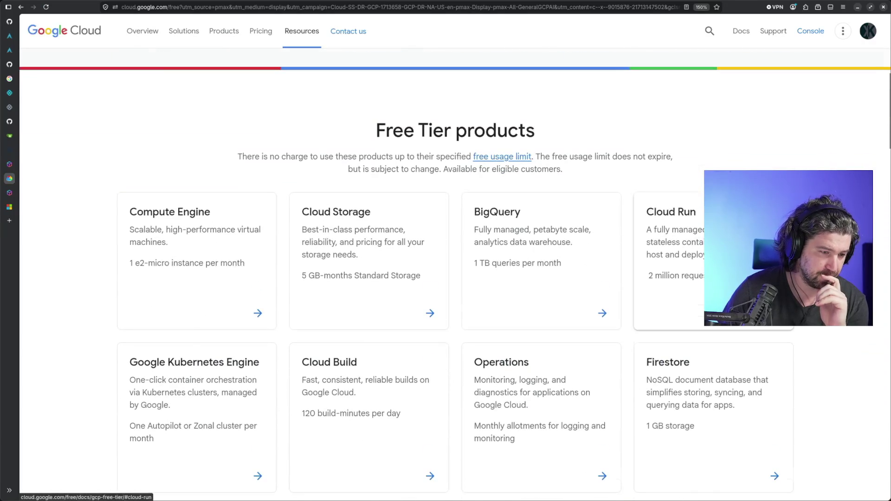
pyautogui.scroll(-3, 745, 343)
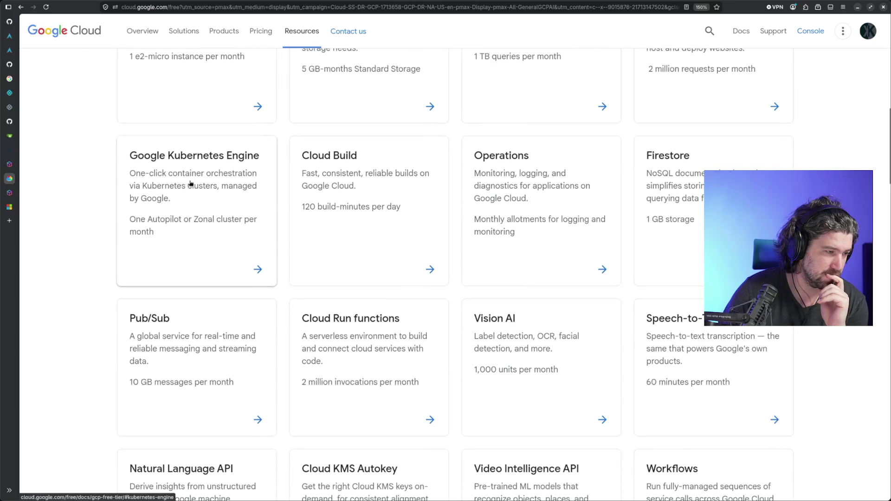
pyautogui.click(202, 181)
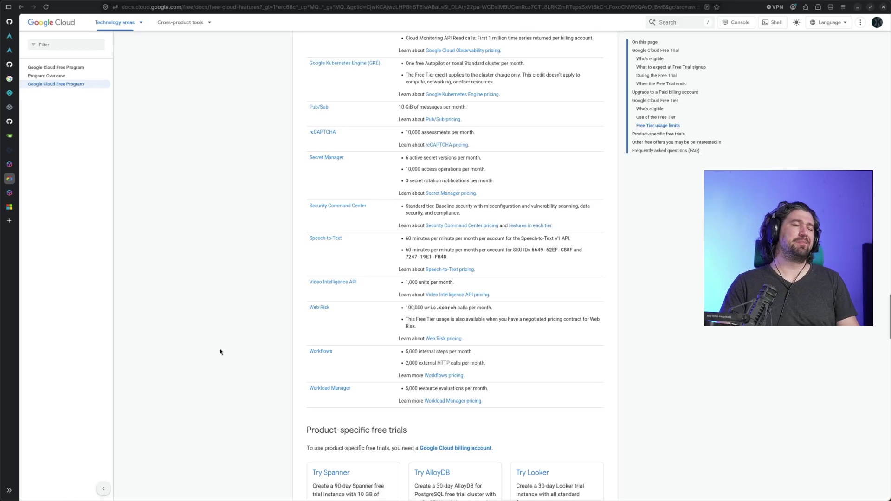
pyautogui.hotkey('alt', 'Tab')
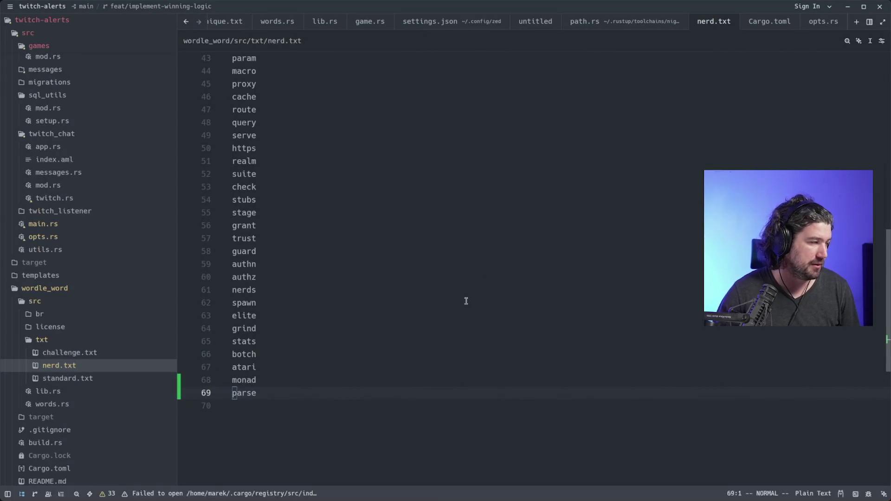
# Look over the words around lines 62–63 of nerd.txt, then bring up Zed's project file finder
pyautogui.click(450, 310)
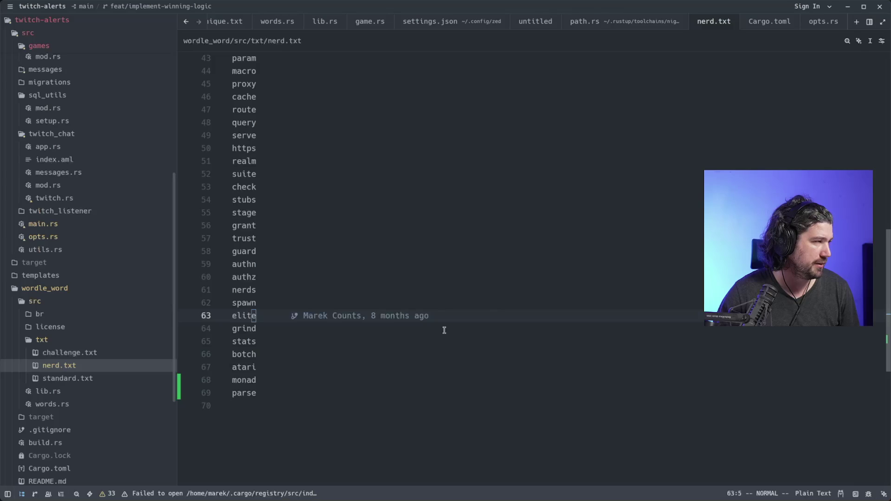
pyautogui.click(486, 315)
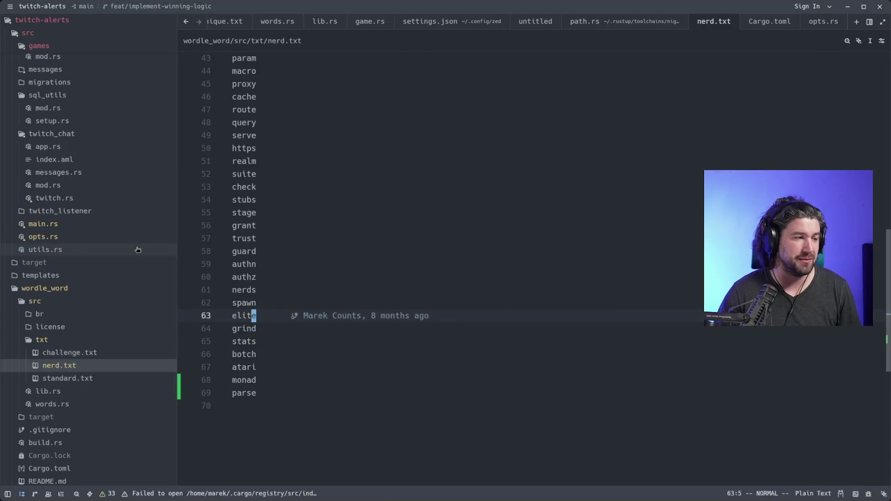
pyautogui.scroll(5, 102, 266)
pyautogui.scroll(3, 100, 251)
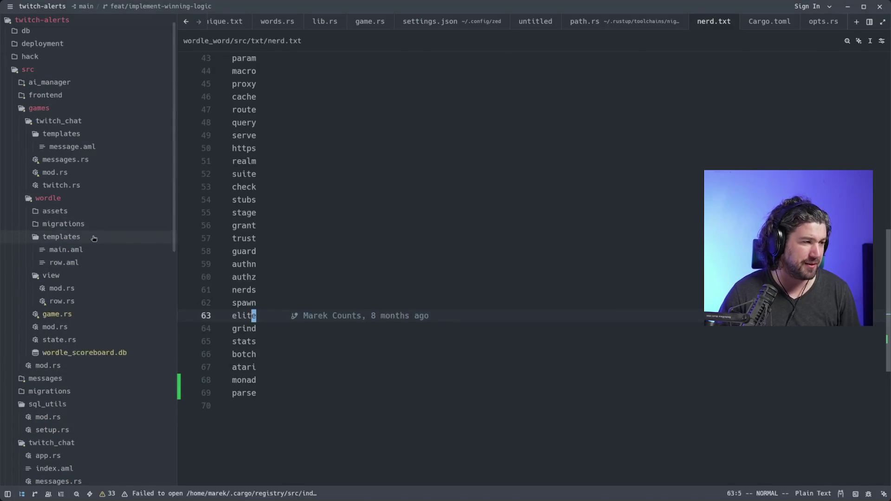
pyautogui.scroll(1, 95, 239)
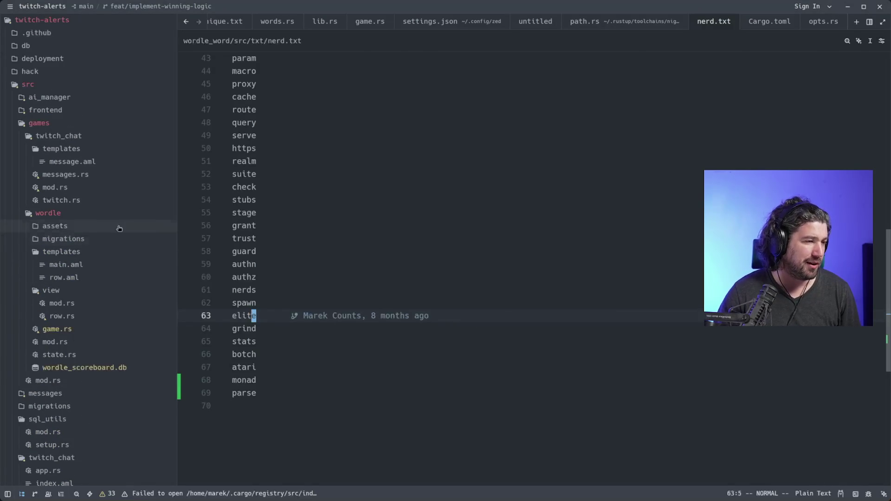
pyautogui.click(311, 306)
pyautogui.scroll(10, 314, 306)
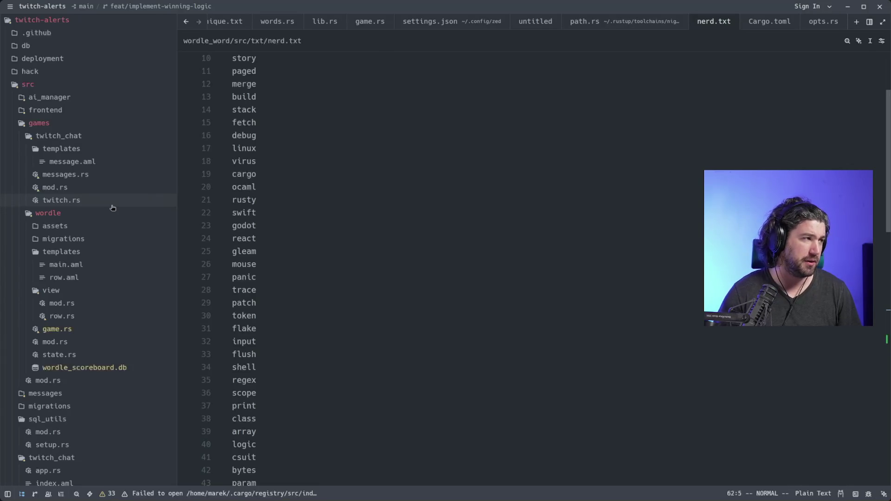
pyautogui.hotkey('ctrl', 'p')
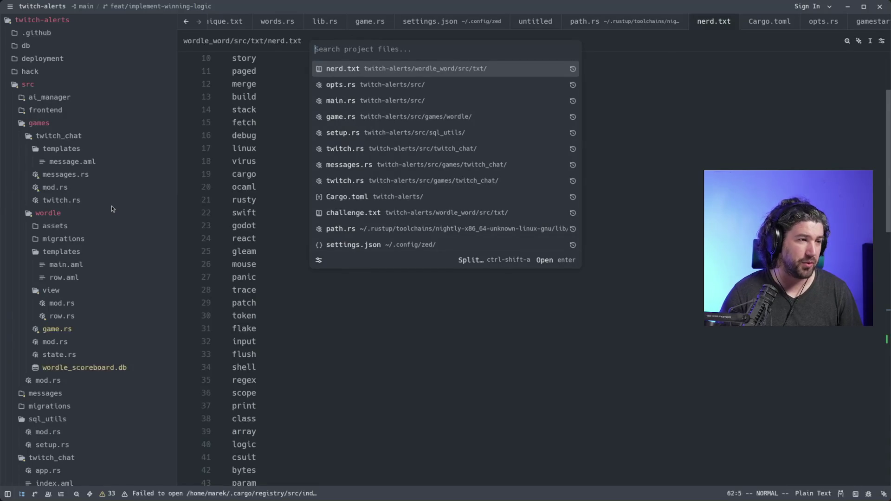
# Open main.rs and step through run_game's Wordle code, from WordList on line 93 to the blocking-pool comment
pyautogui.write('main')
pyautogui.press('Return')
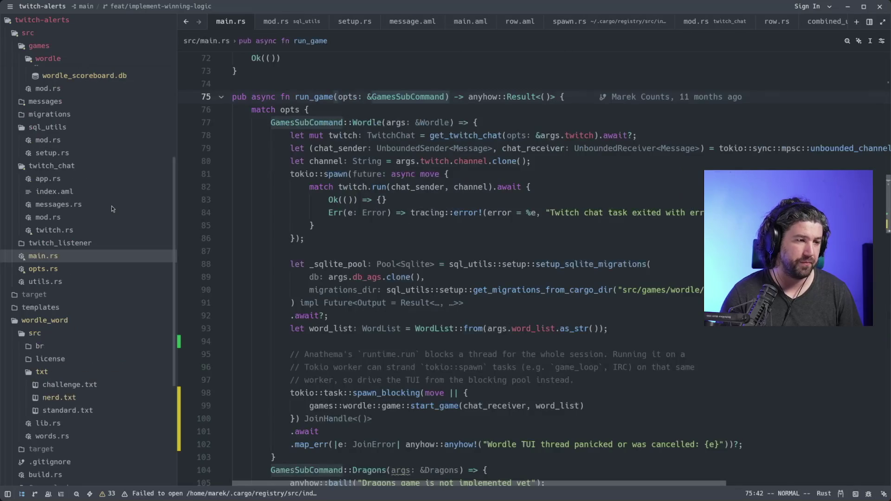
pyautogui.press('j')
pyautogui.press('j')
pyautogui.press('j')
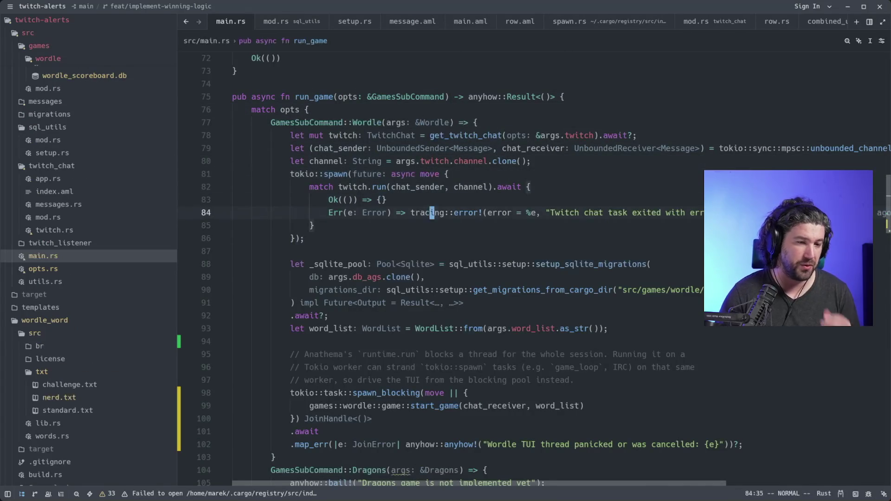
pyautogui.press('j')
pyautogui.press('j')
pyautogui.press('j')
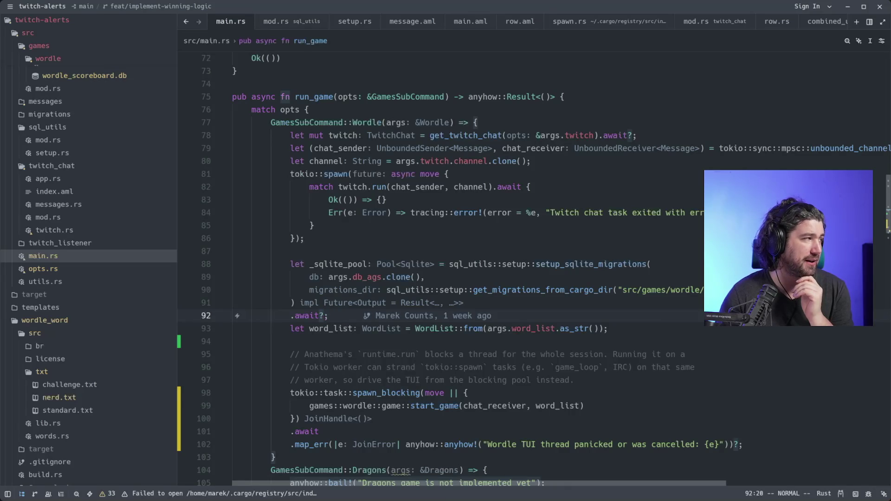
pyautogui.click(432, 329)
pyautogui.click(234, 342)
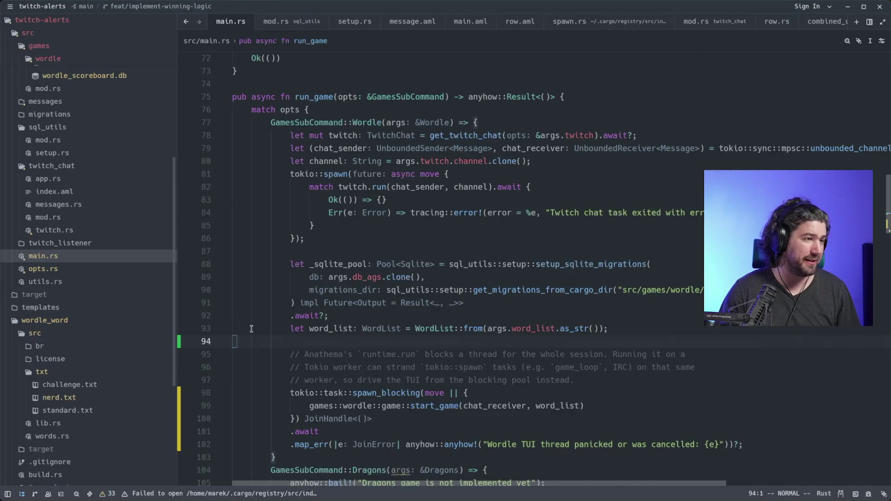
pyautogui.click(448, 331)
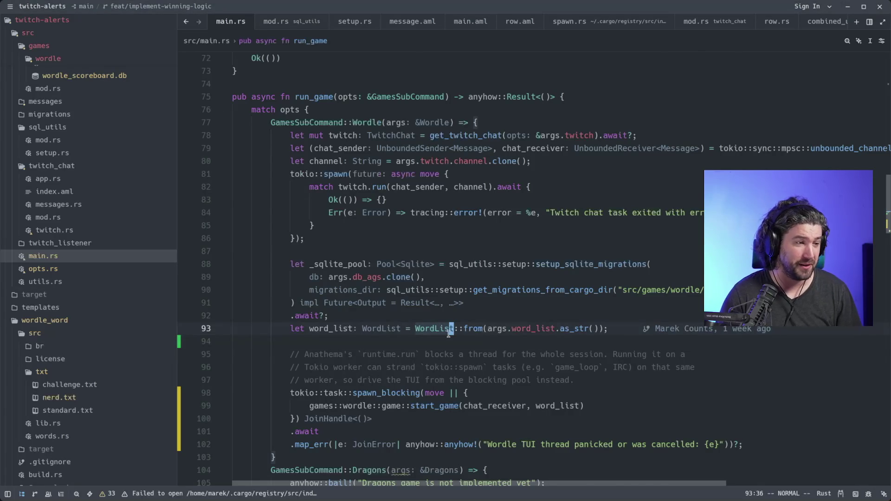
pyautogui.click(448, 367)
pyautogui.click(448, 381)
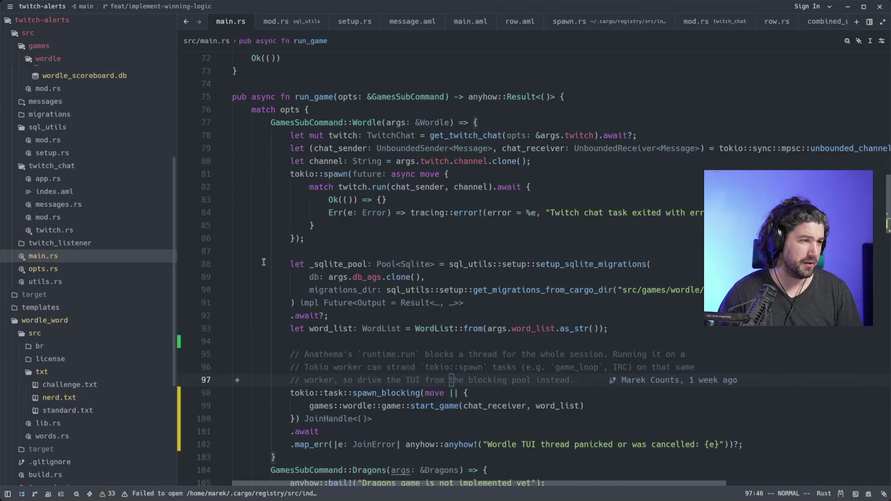
pyautogui.hotkey('alt', 'Tab')
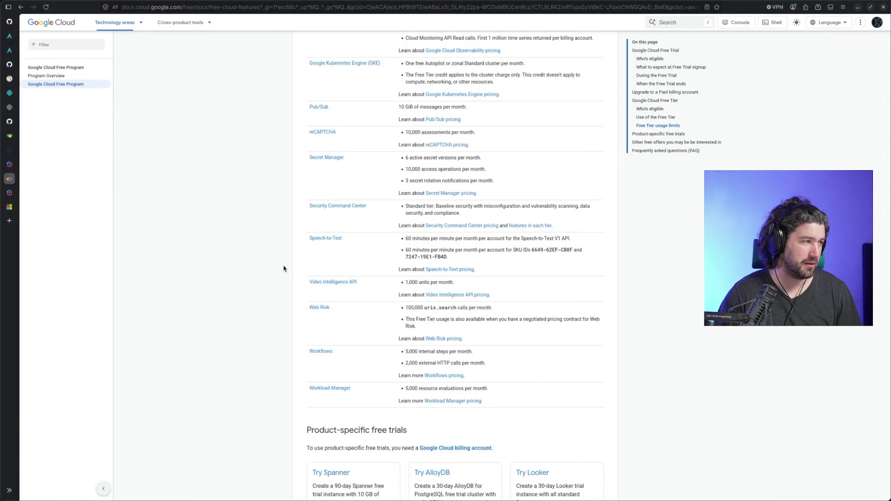
# Load the Twitch popout poll asking where to run nullcloud from the pasted URL
pyautogui.click(233, 7)
pyautogui.write('https://www.twitch.tv/popout/marekcounts/poll')
pyautogui.press('Return')
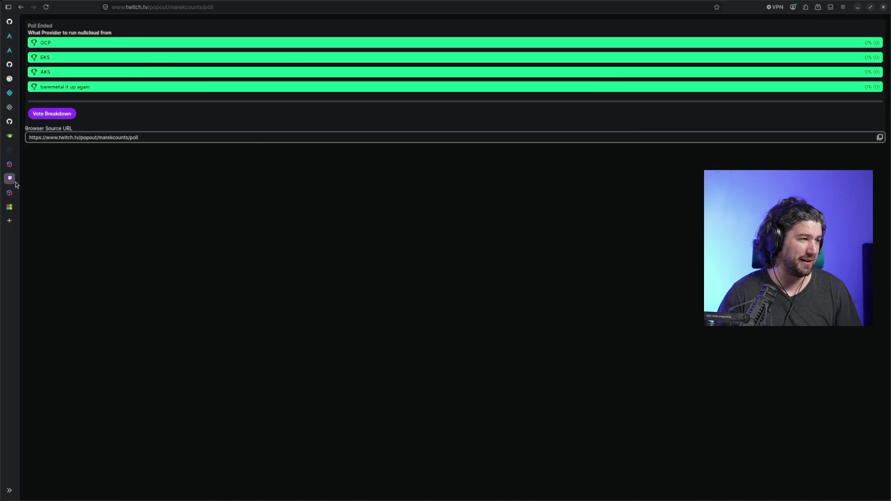
# Close the ended Twitch poll and go back to main.rs in Zed
pyautogui.hotkey('ctrl', 'w')
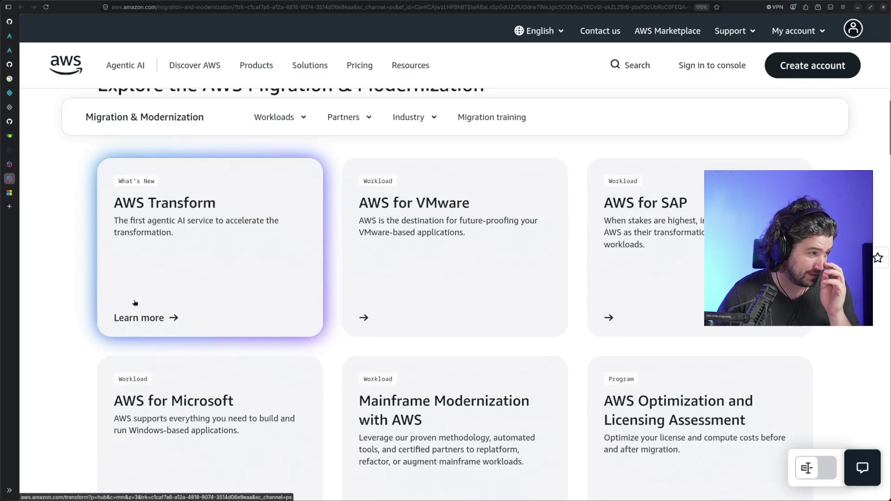
pyautogui.press('super+1')
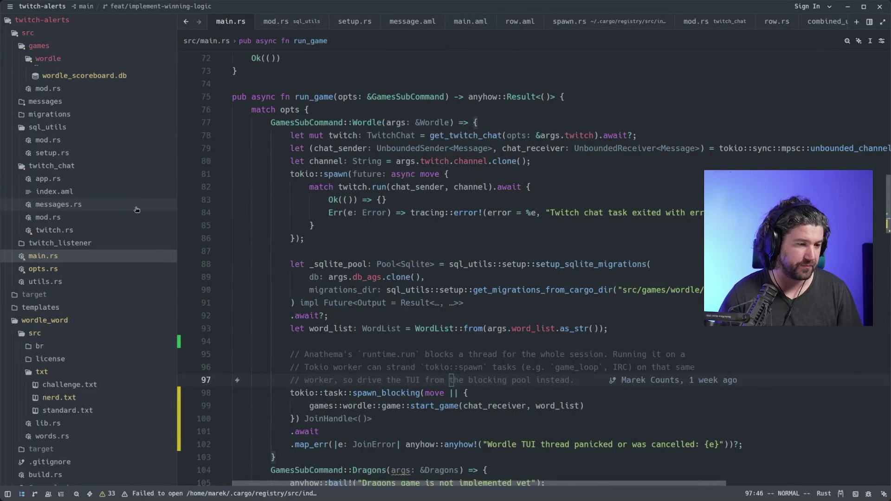
pyautogui.press('super+2')
pyautogui.press('super+1')
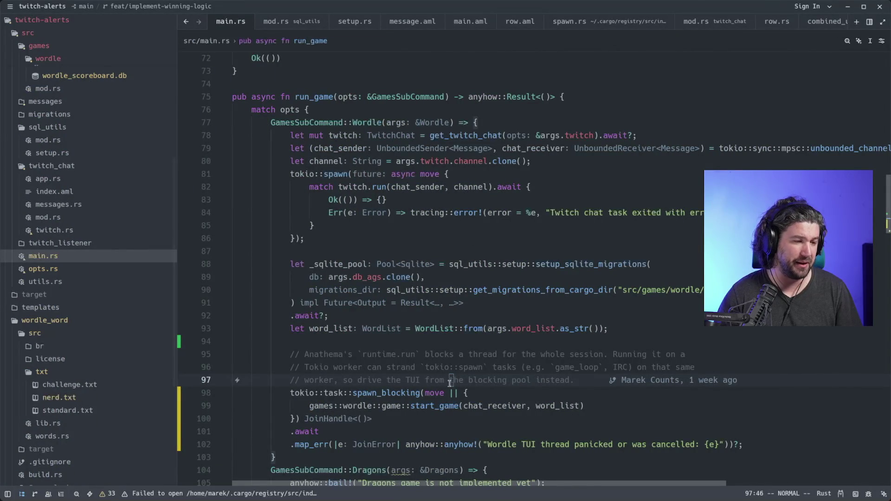
pyautogui.press('k')
pyautogui.press('k')
pyautogui.press('k')
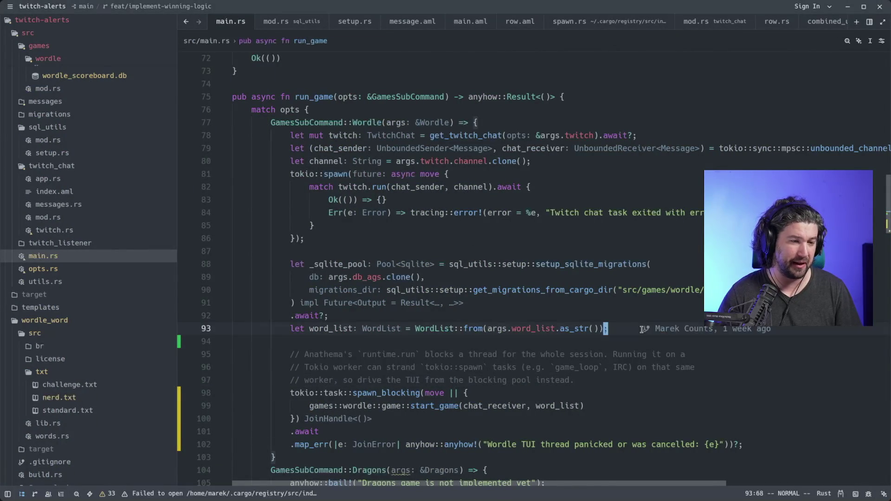
pyautogui.press('k')
pyautogui.press('k')
pyautogui.press('k')
pyautogui.press('k')
pyautogui.press('j')
pyautogui.press('j')
pyautogui.hotkey('alt', 'Tab')
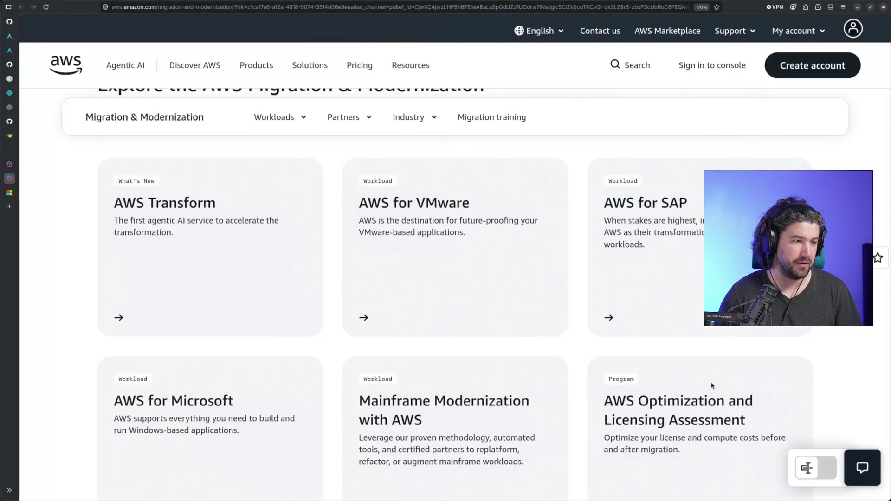
pyautogui.hotkey('ctrl', 't')
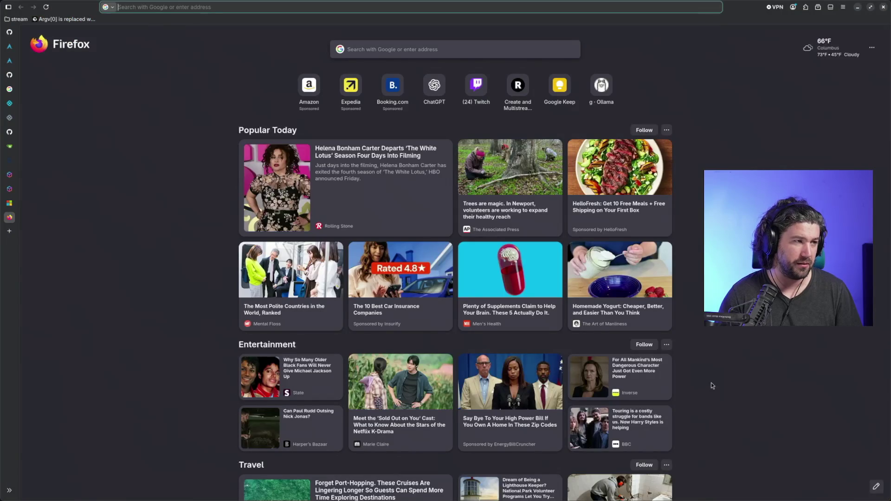
pyautogui.press('super+Right')
pyautogui.press('super+Right')
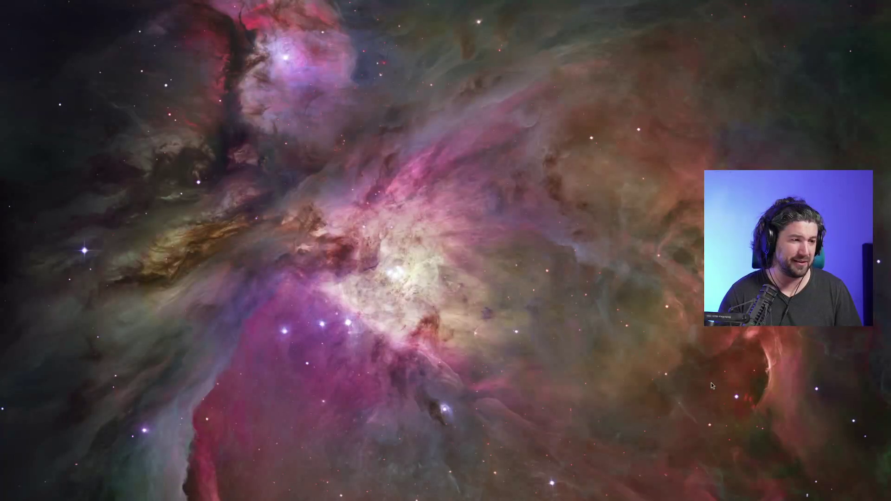
pyautogui.press('super+Left')
pyautogui.press('super+Left')
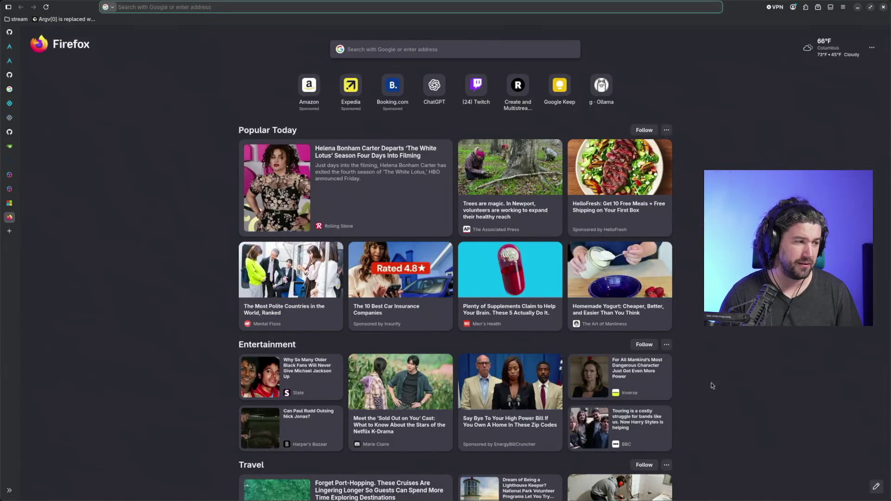
pyautogui.hotkey('ctrl', 'pageup')
pyautogui.hotkey('ctrl', 'pageup')
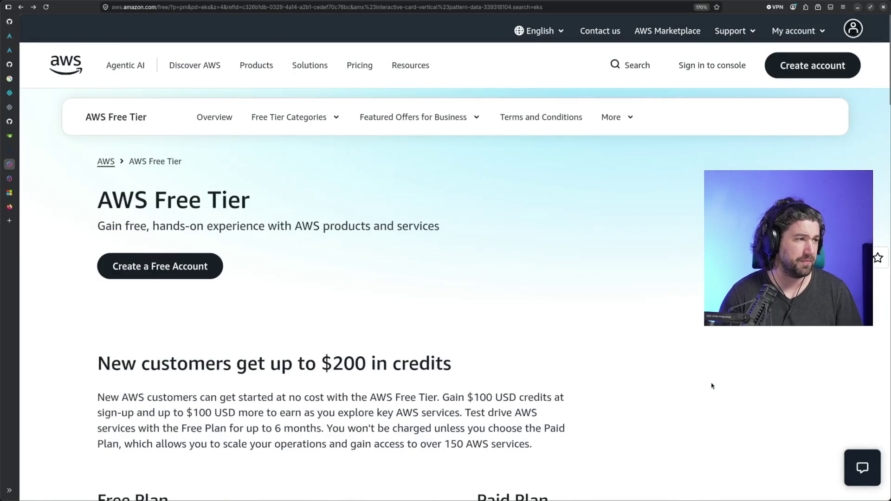
pyautogui.hotkey('alt', 'Tab')
pyautogui.press('j')
pyautogui.press('j')
pyautogui.press('j')
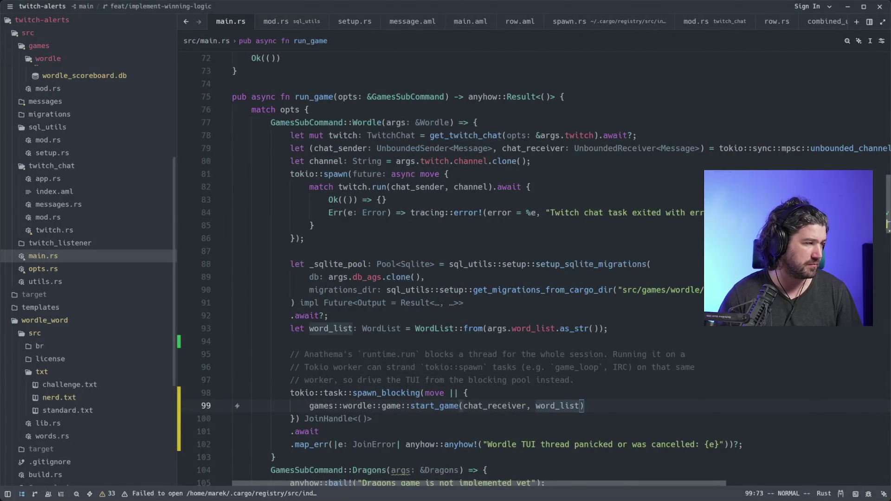
pyautogui.click(292, 401)
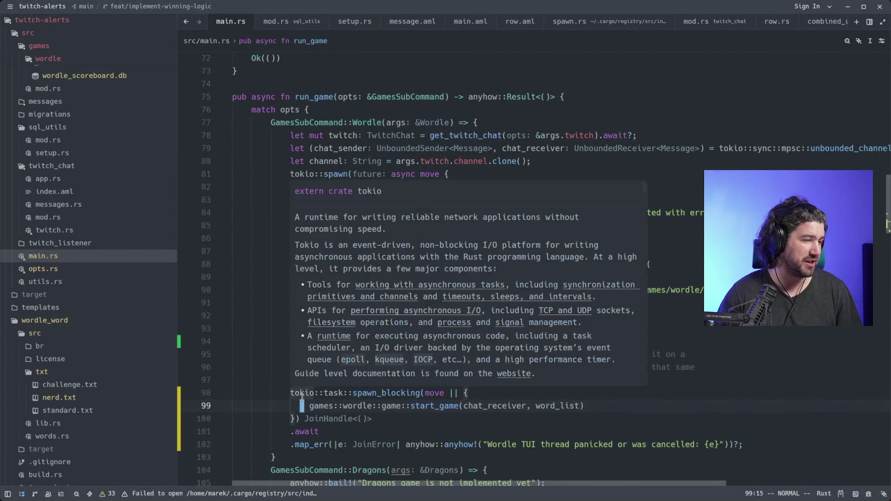
pyautogui.click(343, 407)
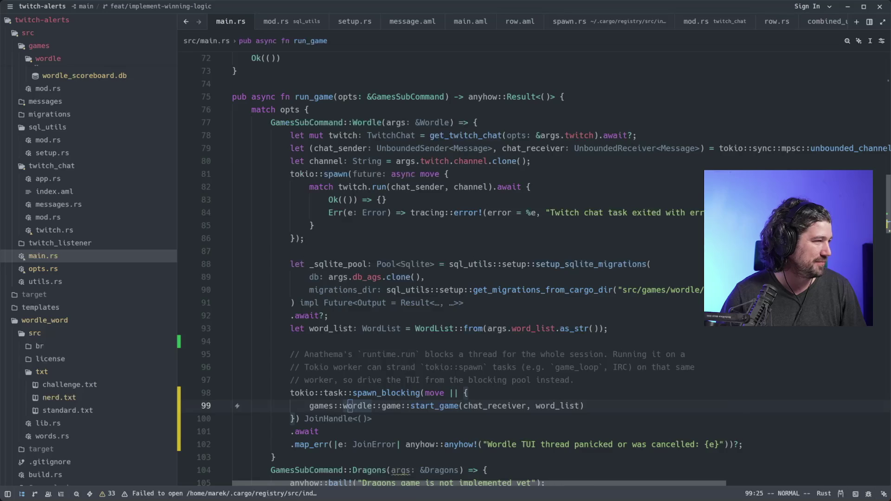
pyautogui.click(384, 380)
# Review run_game upward from the runtime comment to the sqlite pool assignment on line 88
pyautogui.click(384, 367)
pyautogui.press('k')
pyautogui.press('k')
pyautogui.press('k')
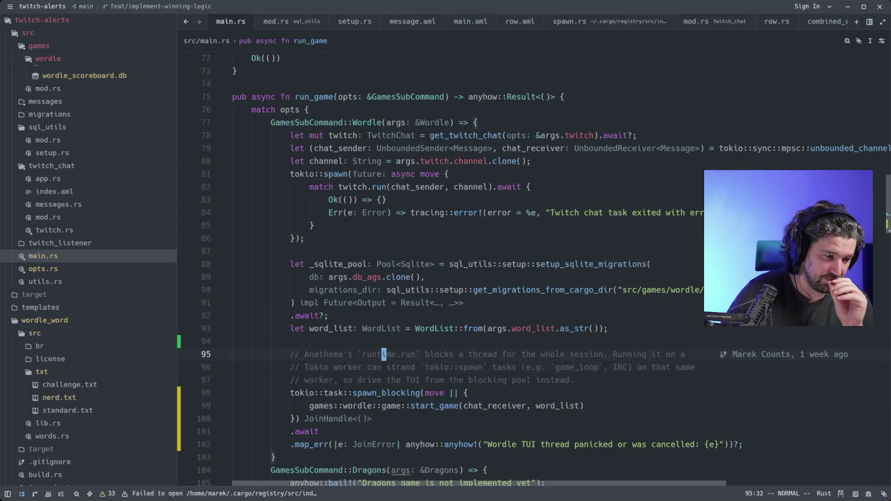
pyautogui.press('k')
pyautogui.press('k')
pyautogui.press('k')
pyautogui.press('k')
pyautogui.press('f')
pyautogui.press('=')
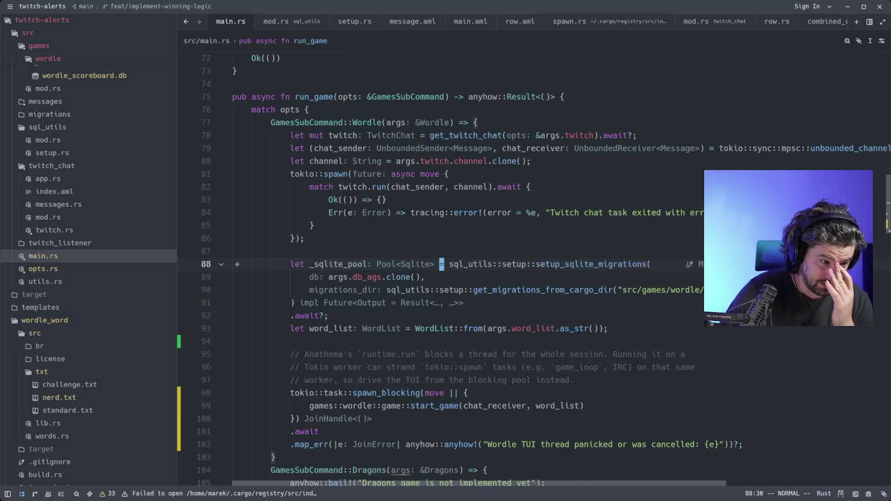
pyautogui.press('l')
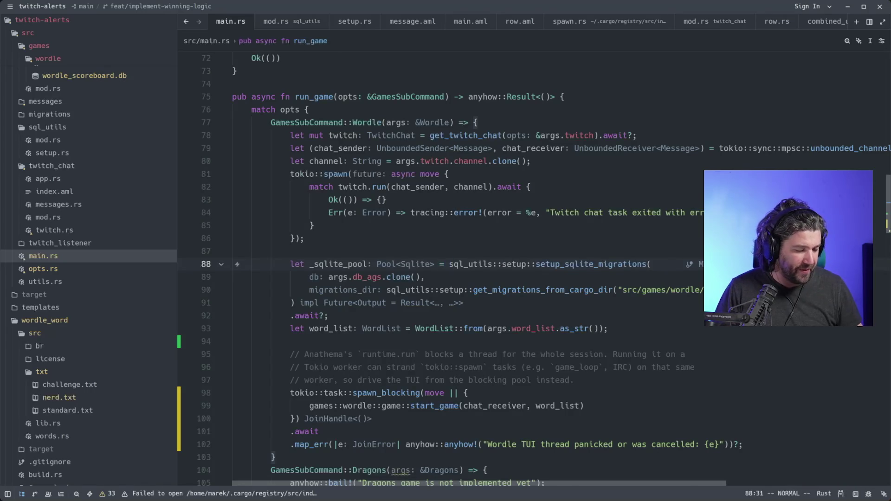
pyautogui.press('super+Left')
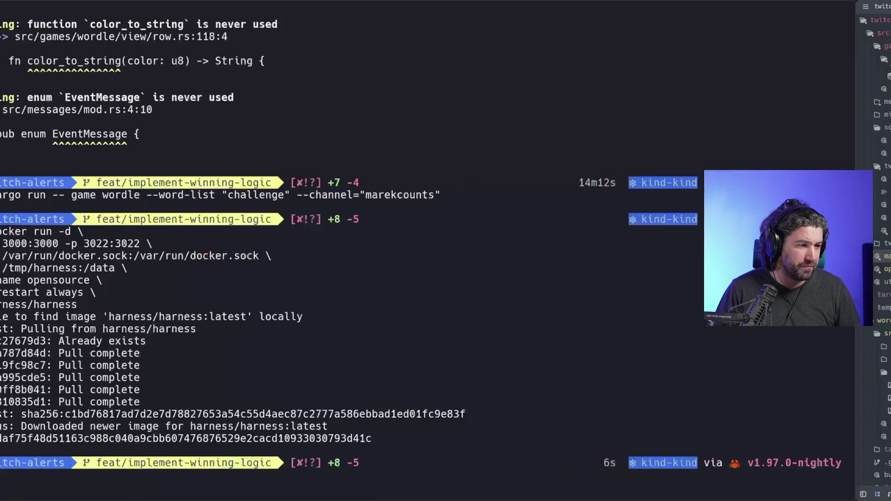
# Go to Harness's Artifact Registries page and start creating a new artifact registry
pyautogui.press('super+Right')
pyautogui.press('super+Right')
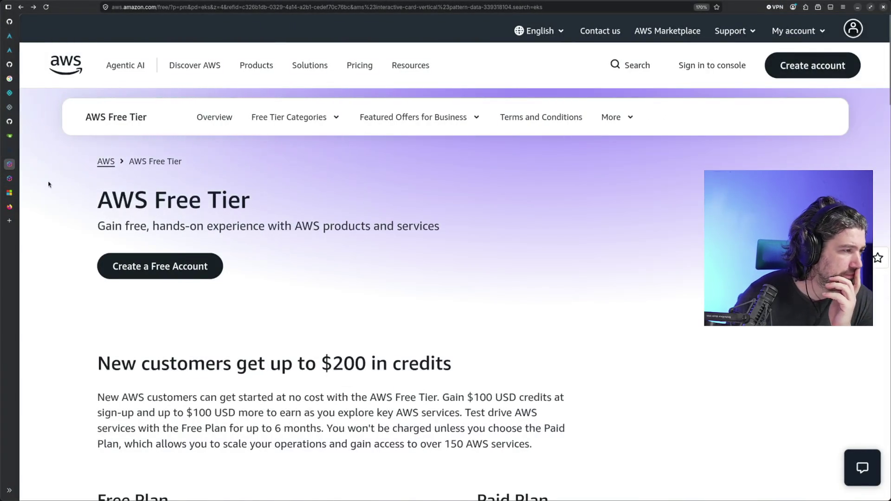
pyautogui.moveTo(14, 154)
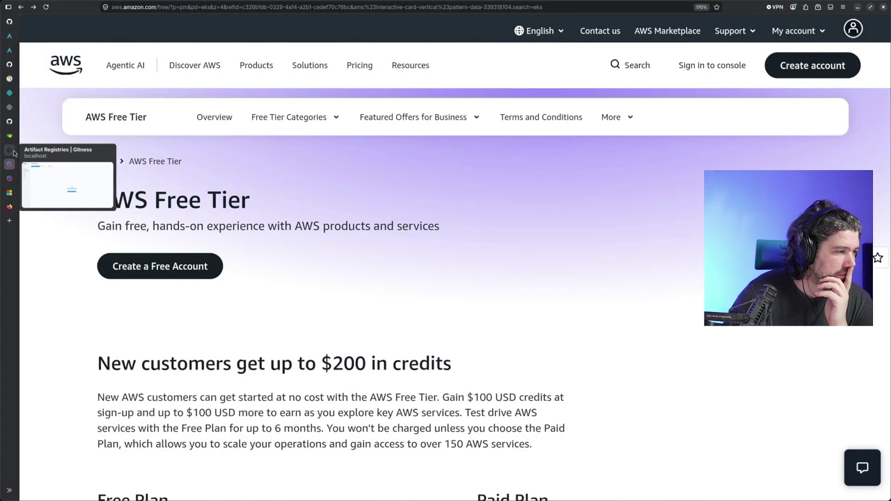
pyautogui.click(9, 150)
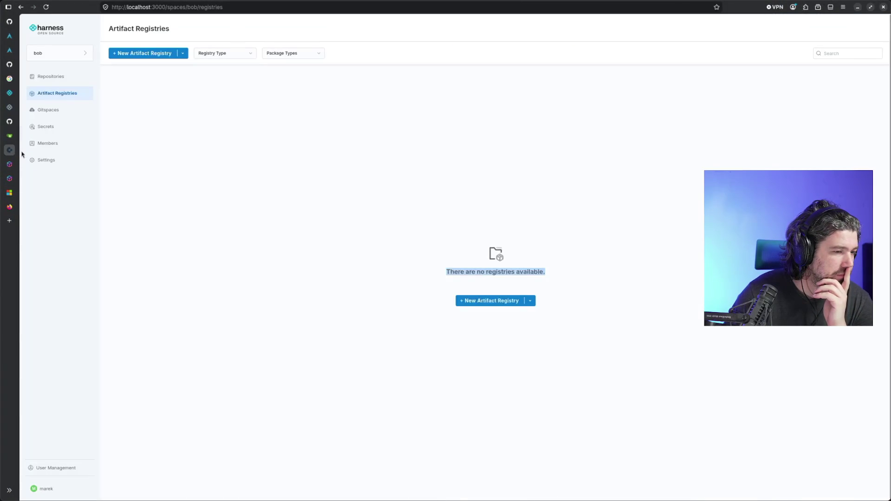
pyautogui.click(495, 301)
# Choose Cargo as the registry type and name the registry bobsartifacts
pyautogui.click(346, 246)
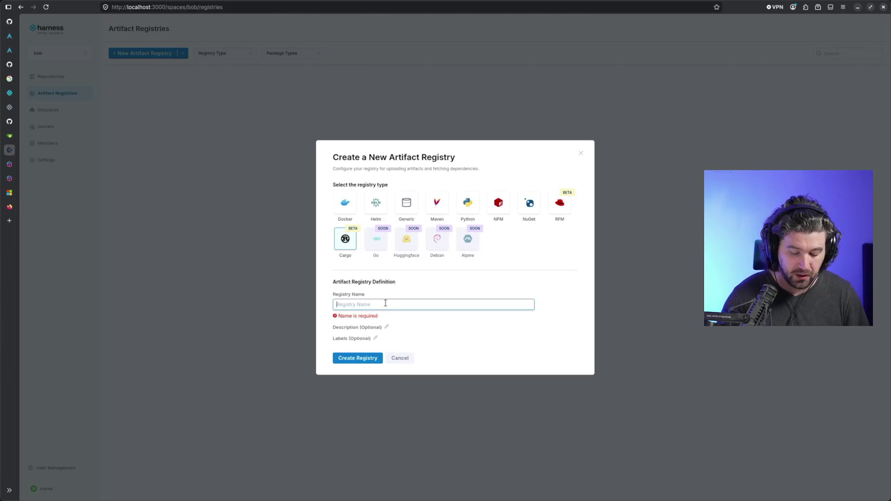
pyautogui.write("bob's")
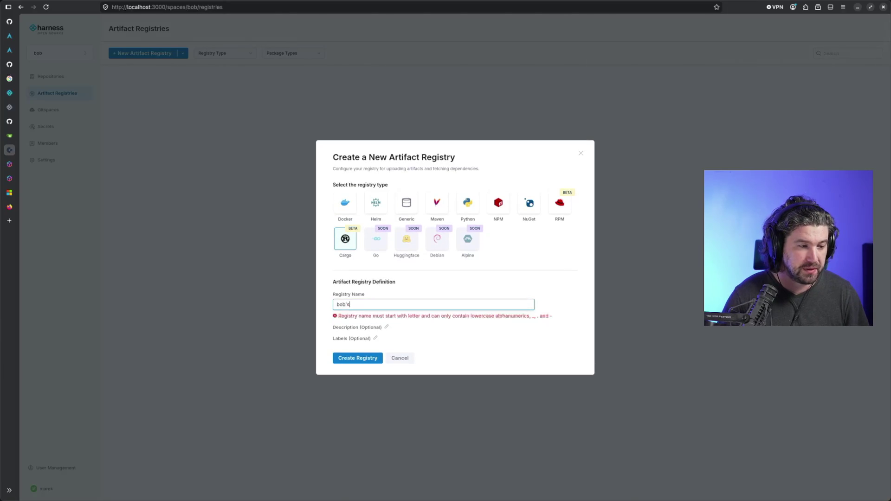
pyautogui.press('BackSpace')
pyautogui.press('BackSpace')
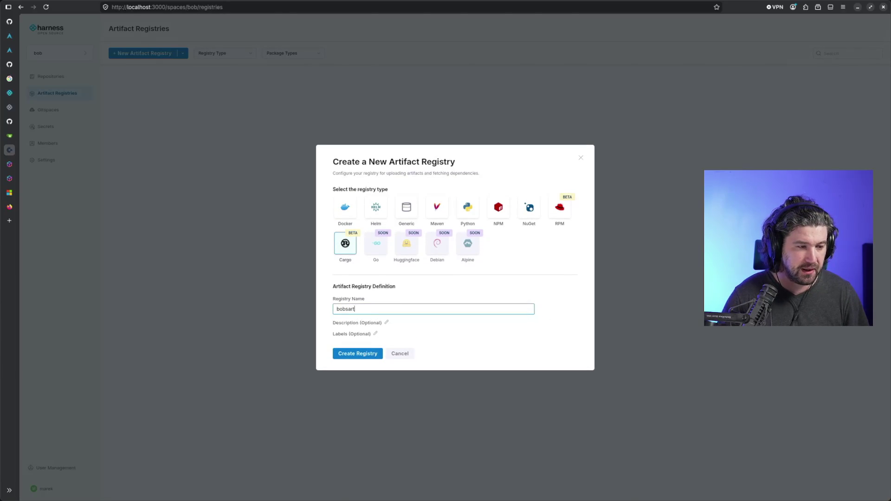
pyautogui.press('BackSpace')
pyautogui.press('BackSpace')
pyautogui.press('BackSpace')
pyautogui.press('BackSpace')
pyautogui.press('BackSpace')
pyautogui.write('tifacts')
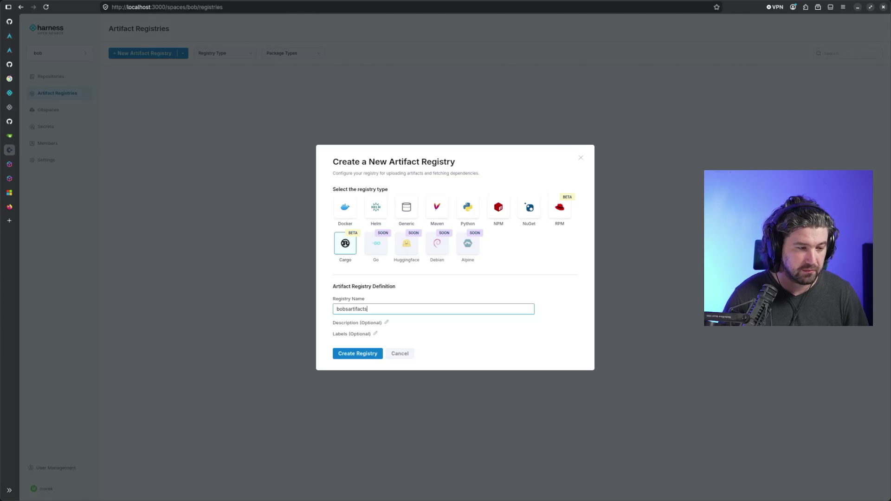
pyautogui.click(370, 328)
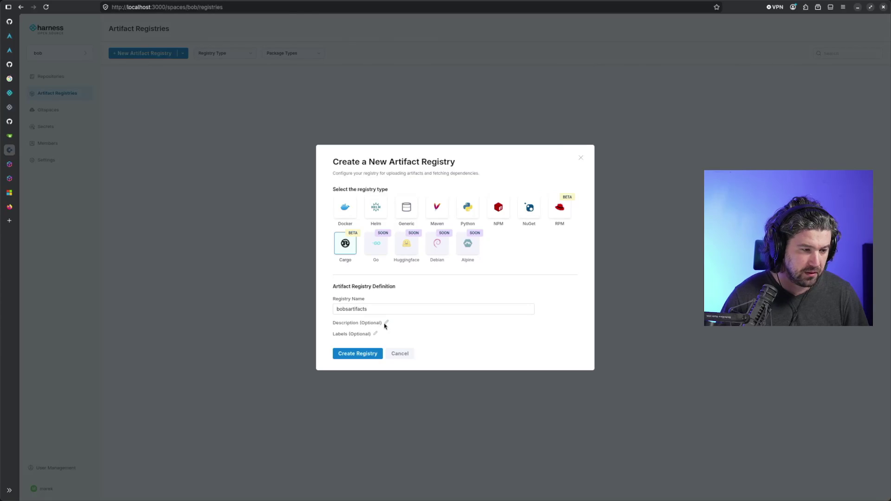
# Add the description 'where bob stores artifacts' and label bob, then create the registry
pyautogui.click(385, 324)
pyautogui.write('where bob stores artifacts')
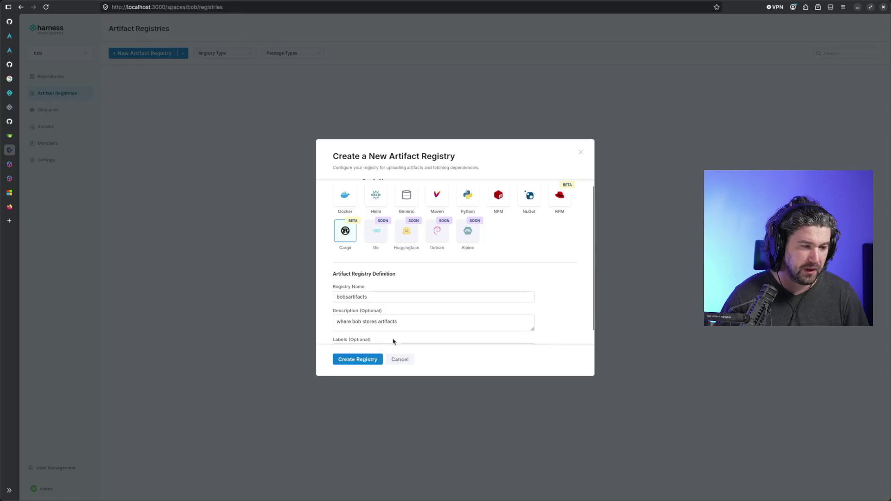
pyautogui.click(379, 342)
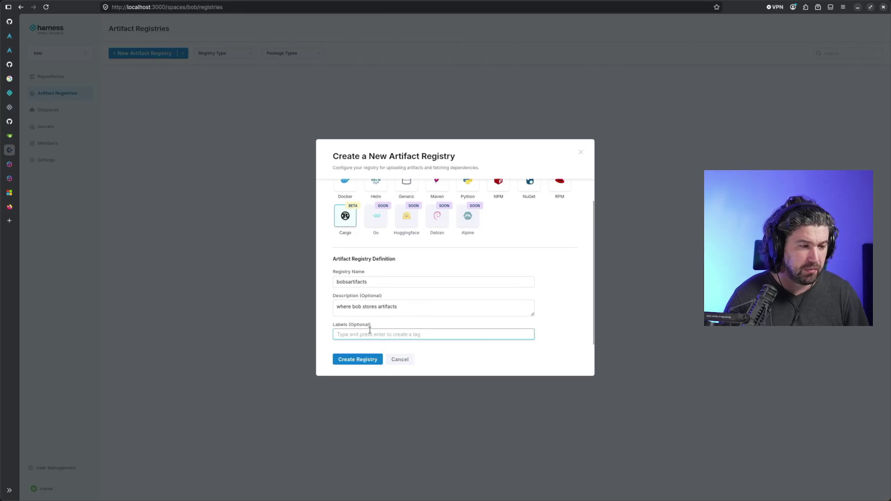
pyautogui.write('bob')
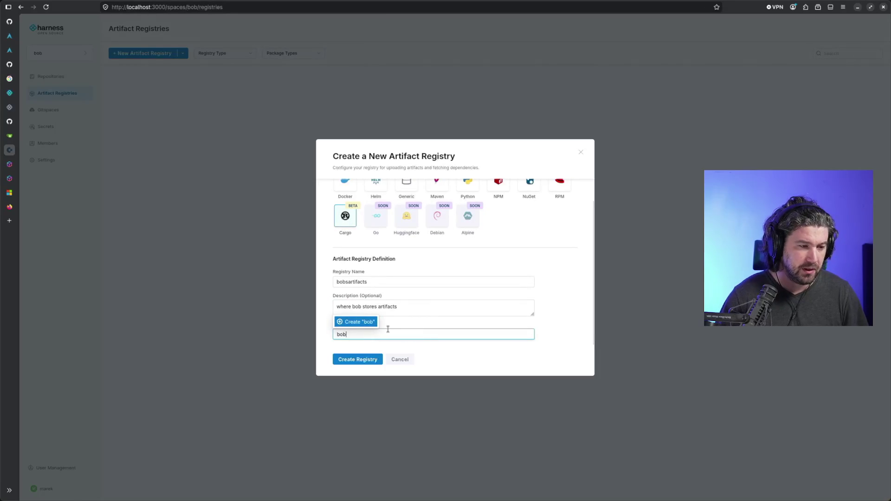
pyautogui.click(356, 322)
pyautogui.click(355, 362)
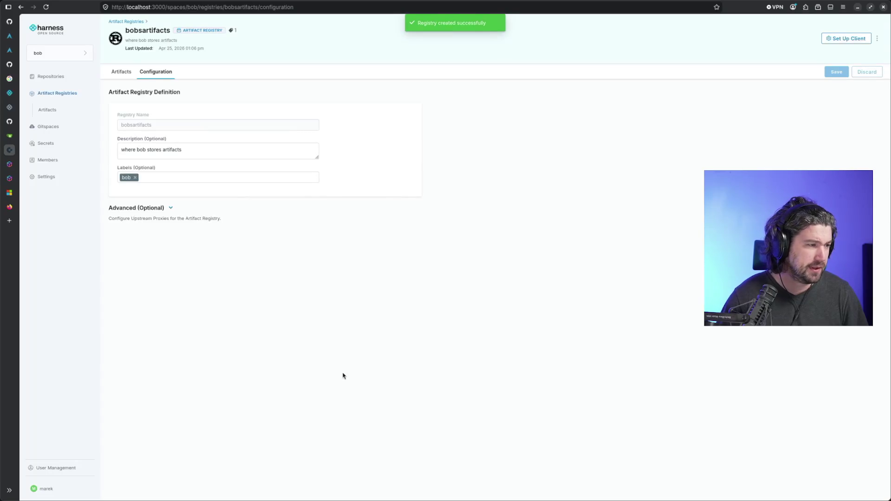
# Expand bobsartifacts' Advanced options to read about upstream proxies, then review the Cargo client setup
pyautogui.click(171, 208)
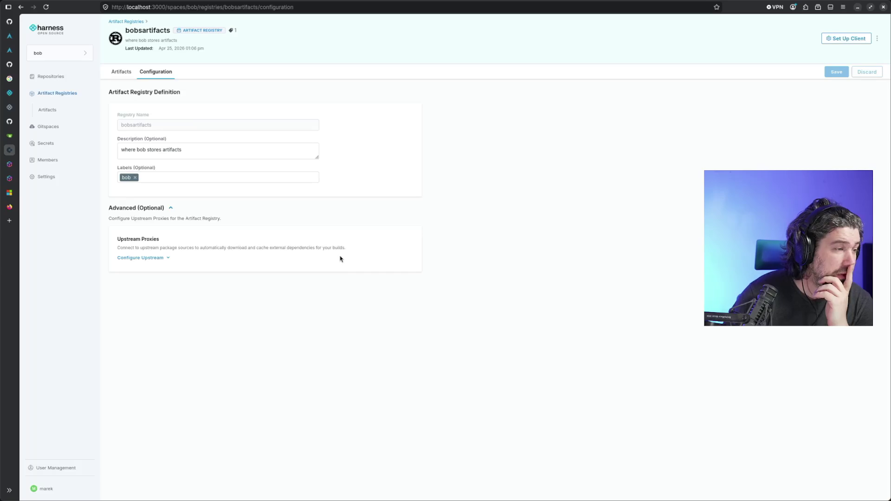
pyautogui.moveTo(186, 247)
pyautogui.mouseDown()
pyautogui.moveTo(347, 256)
pyautogui.moveTo(332, 242)
pyautogui.moveTo(118, 248)
pyautogui.mouseUp()
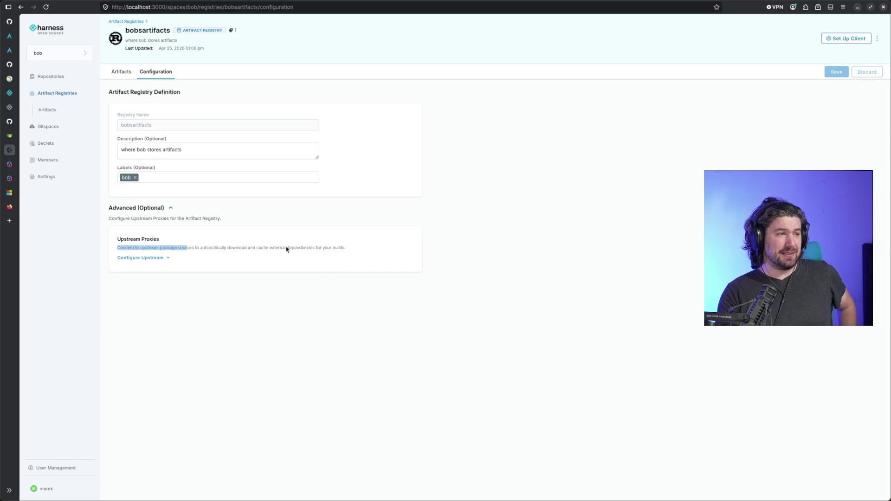
pyautogui.moveTo(240, 245); pyautogui.dragTo(263, 249)
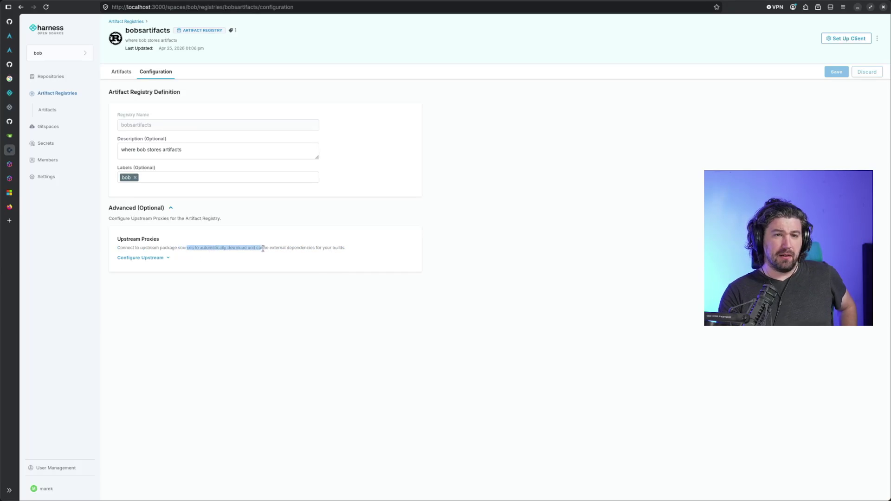
pyautogui.click(845, 38)
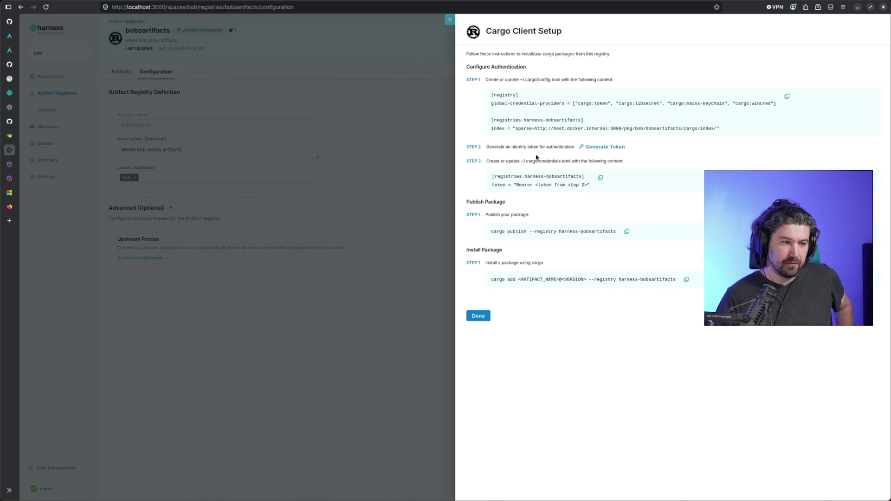
pyautogui.click(367, 165)
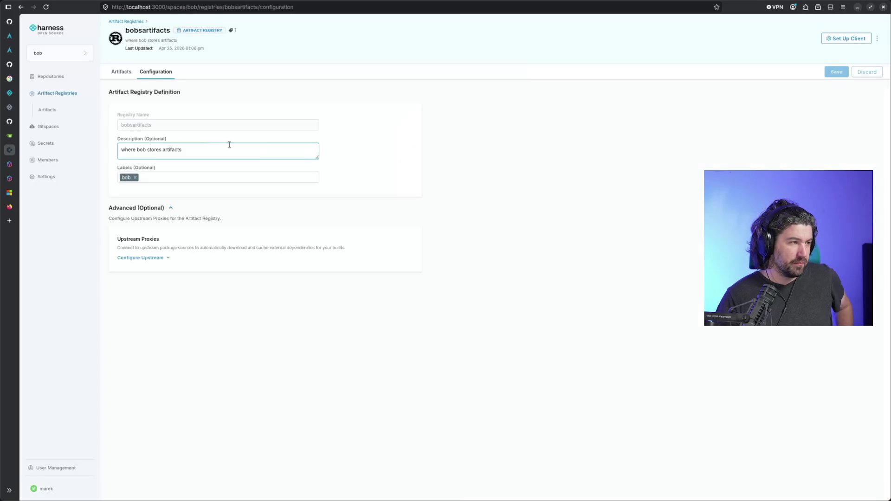
# Browse the bob project's Gitspaces, Secrets, Members and Settings, peek at bob-service, and return to Repositories
pyautogui.click(61, 130)
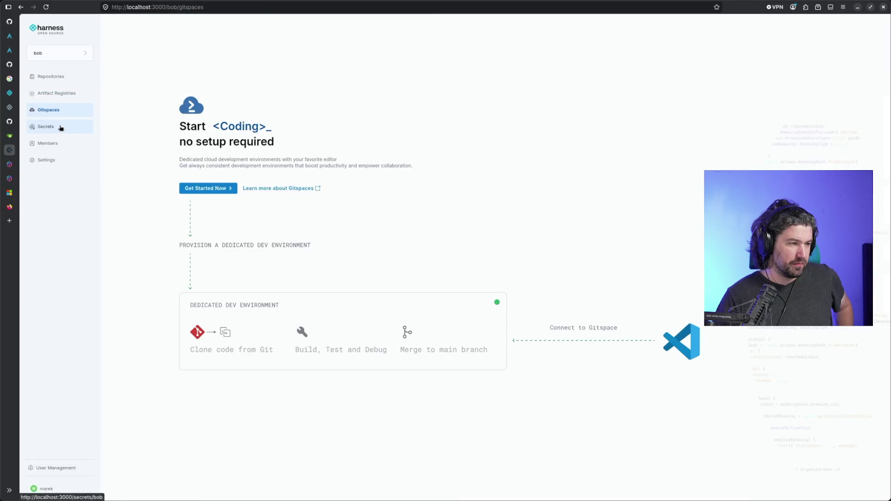
pyautogui.click(61, 132)
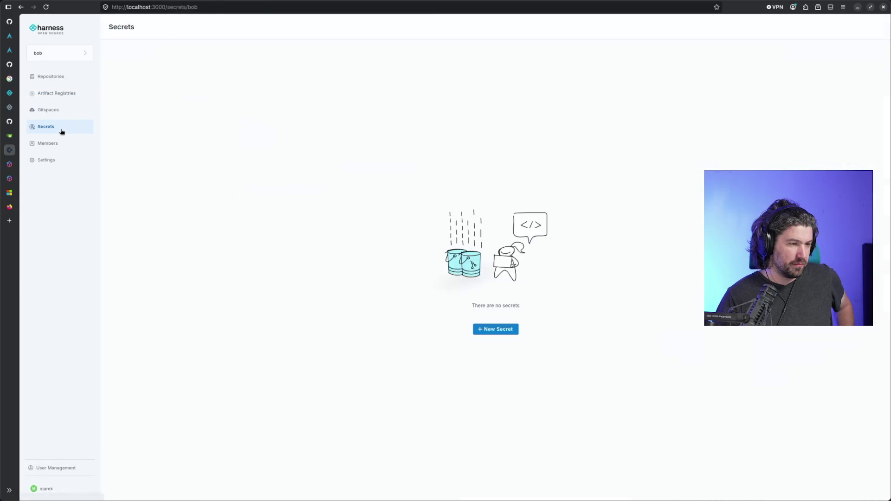
pyautogui.click(60, 142)
pyautogui.click(60, 158)
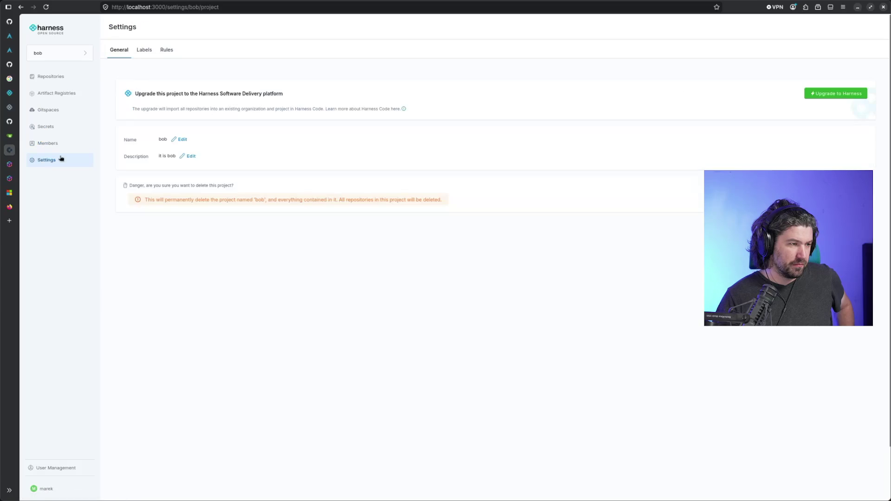
pyautogui.click(68, 78)
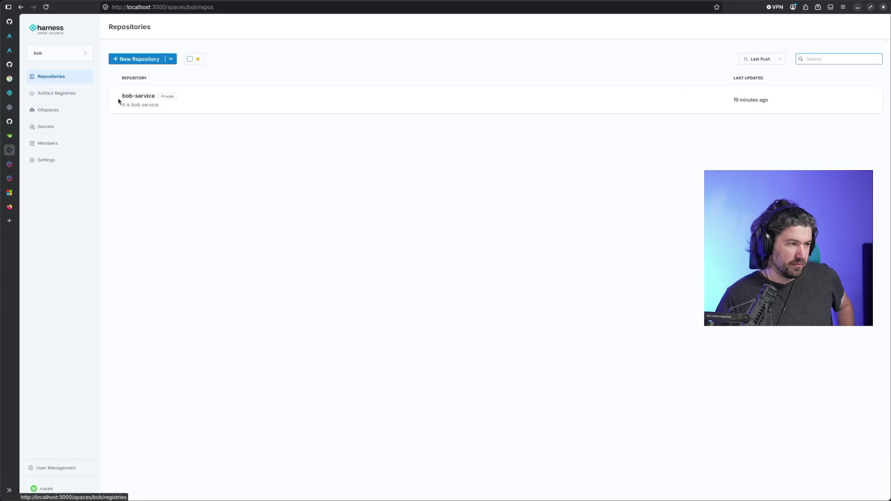
pyautogui.click(227, 103)
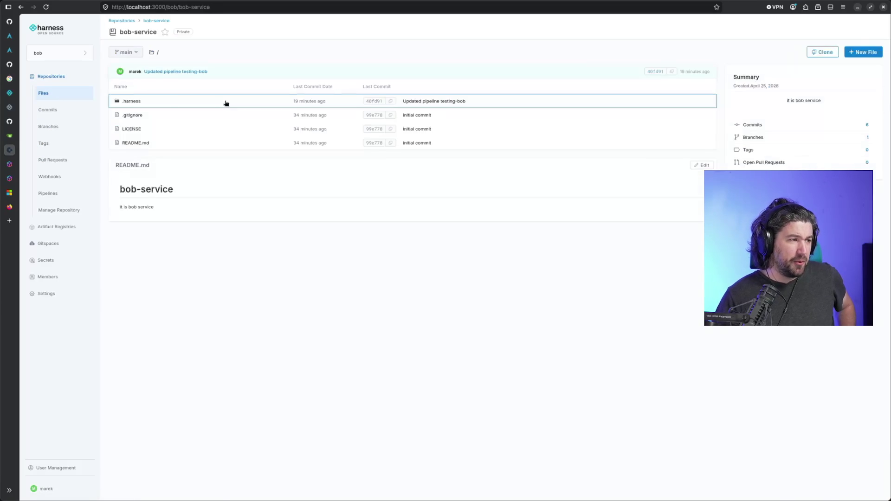
pyautogui.click(56, 79)
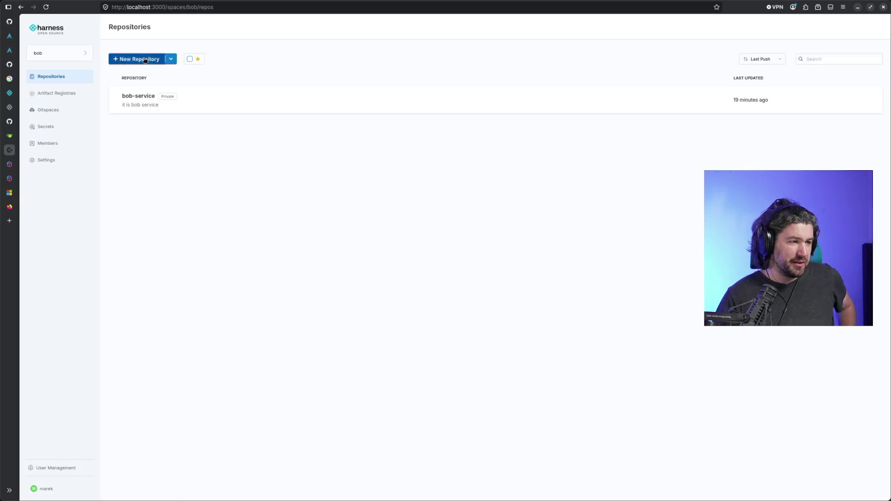
# Start a new repository named test-public with the description 'public'
pyautogui.click(139, 59)
pyautogui.write('test-public')
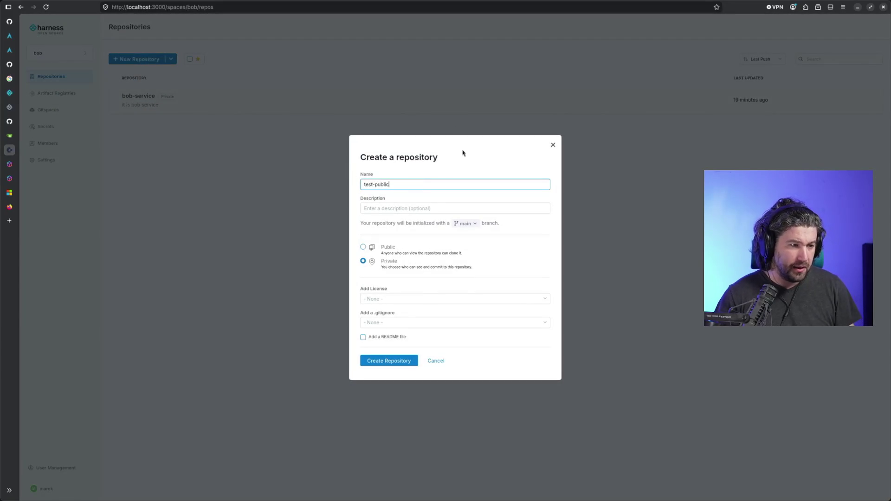
pyautogui.click(426, 207)
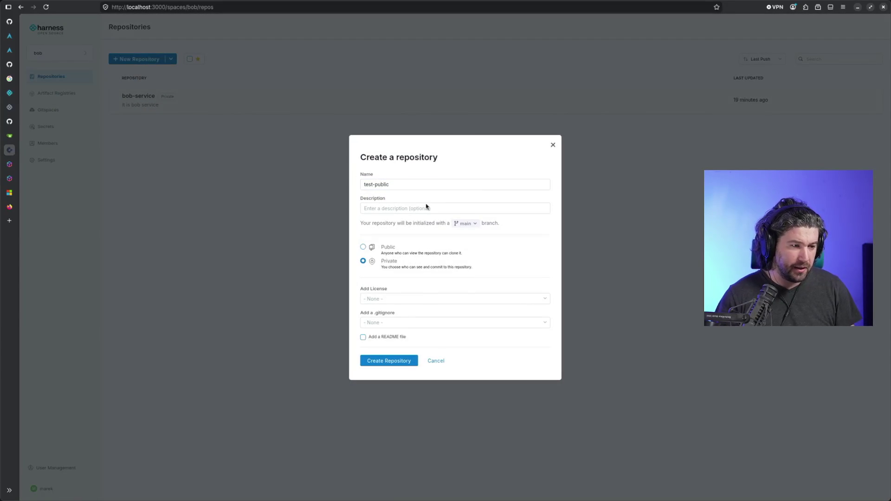
pyautogui.write('bub')
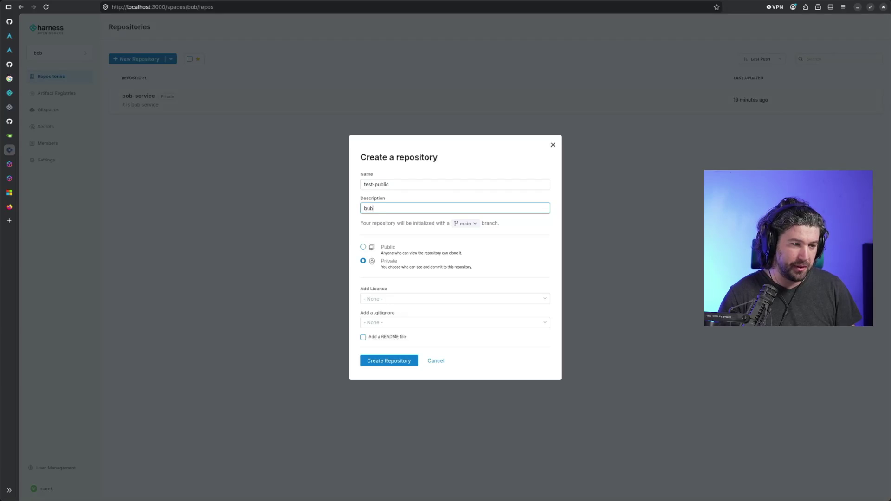
pyautogui.press('BackSpace')
pyautogui.press('BackSpace')
pyautogui.write('p')
pyautogui.press('BackSpace')
pyautogui.press('BackSpace')
pyautogui.press('BackSpace')
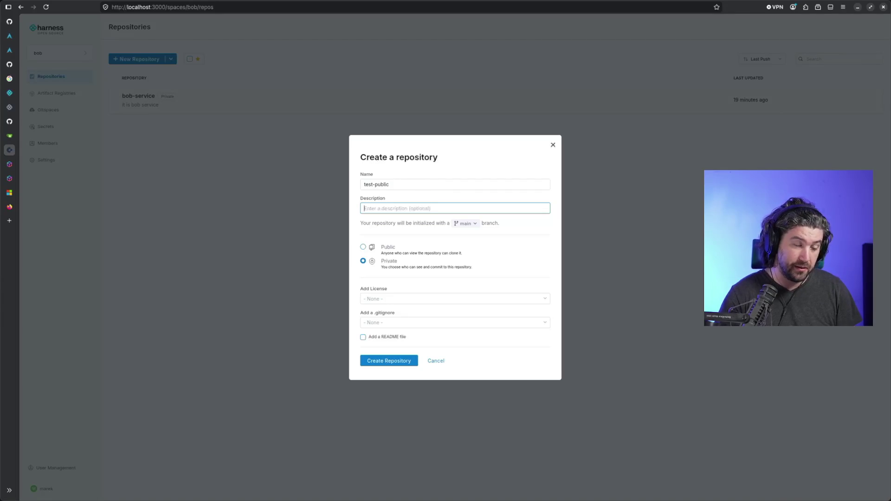
pyautogui.write('pbu')
pyautogui.write('lic')
# Make it public with an MIT license, Rust .gitignore and a README, and create it
pyautogui.click(388, 250)
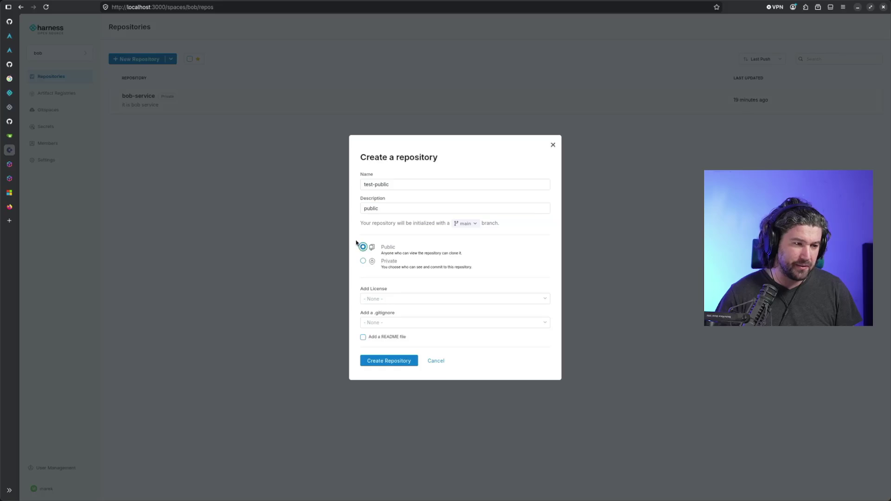
pyautogui.click(411, 299)
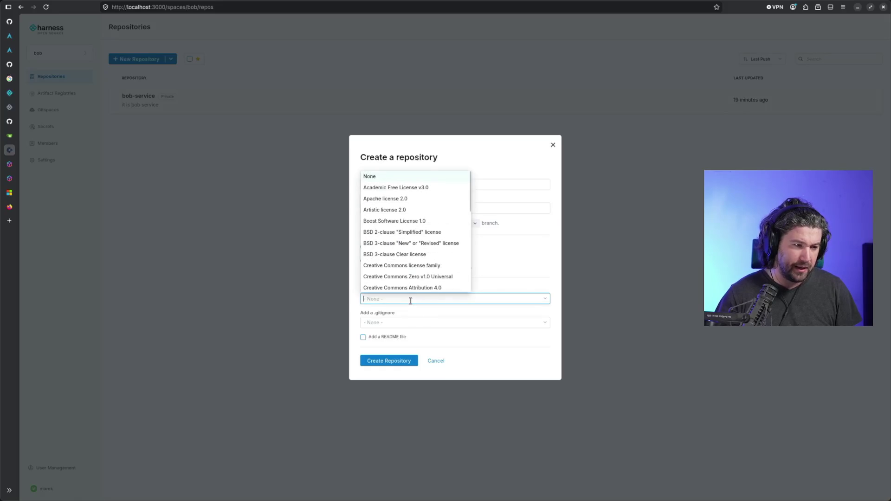
pyautogui.write('mi')
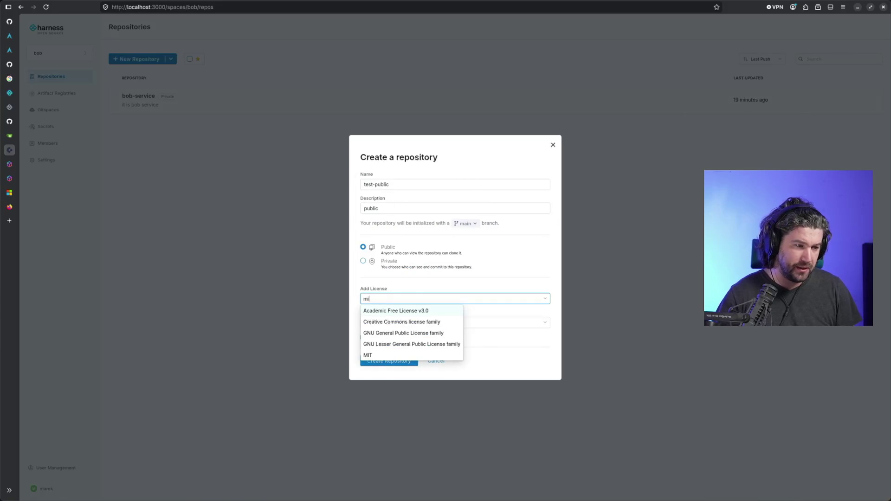
pyautogui.click(384, 355)
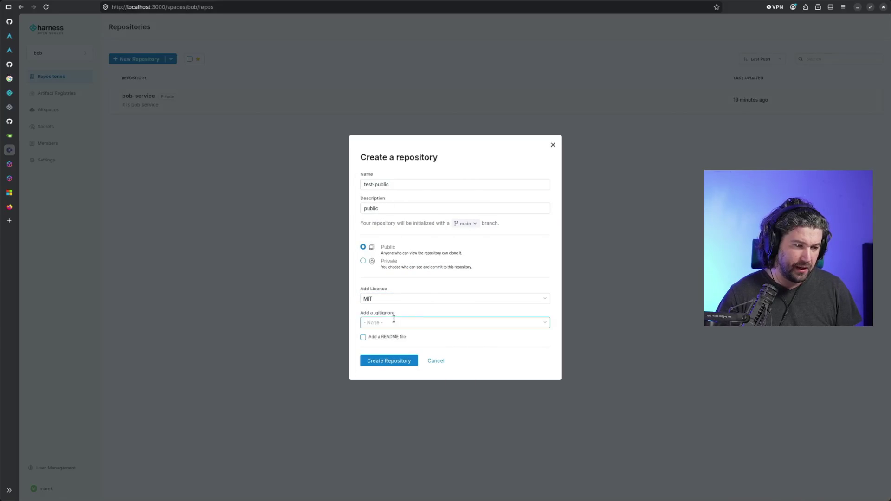
pyautogui.click(395, 320)
pyautogui.write('rust')
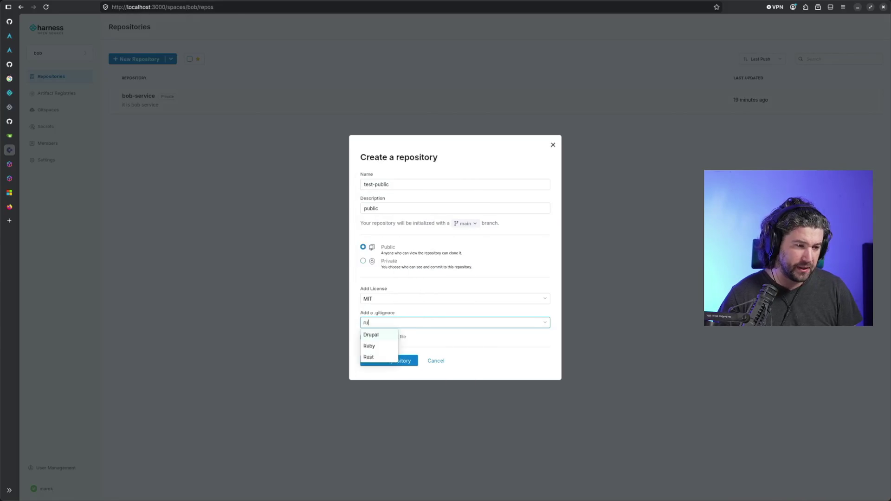
pyautogui.click(380, 334)
pyautogui.click(385, 340)
pyautogui.click(405, 366)
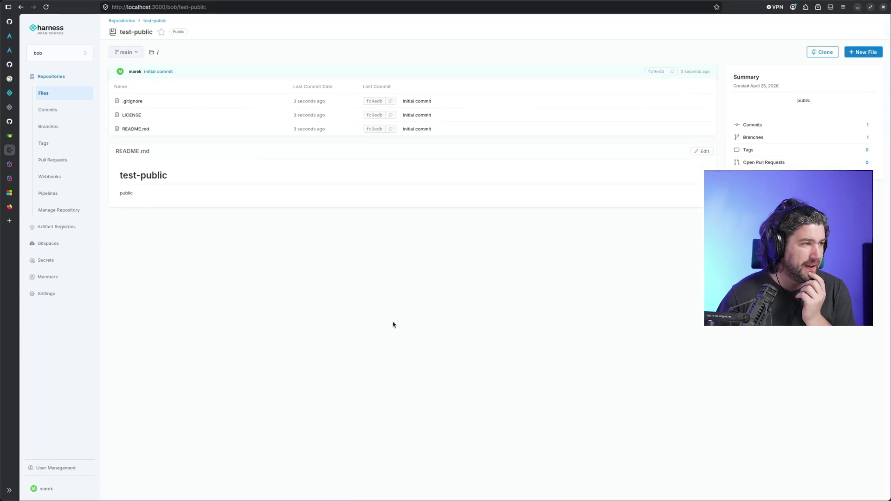
# Select the new repository's page URL, then hide the browser to show the desktop
pyautogui.click(235, 7)
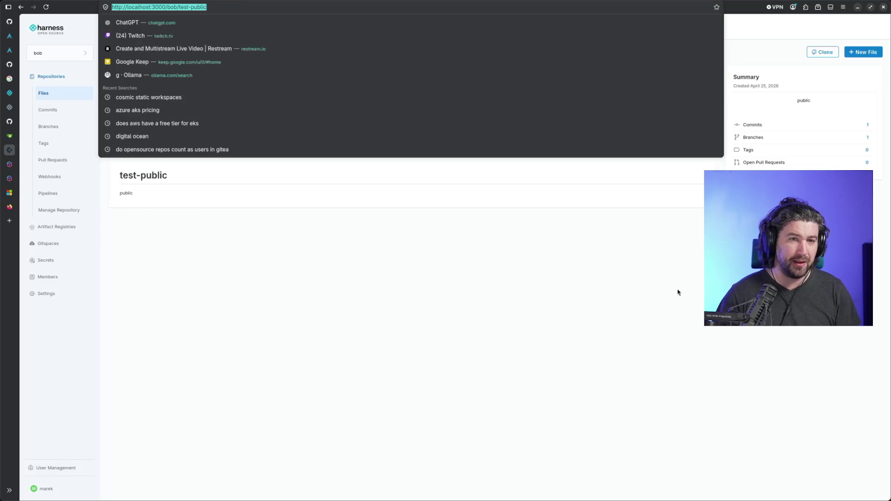
pyautogui.click(626, 306)
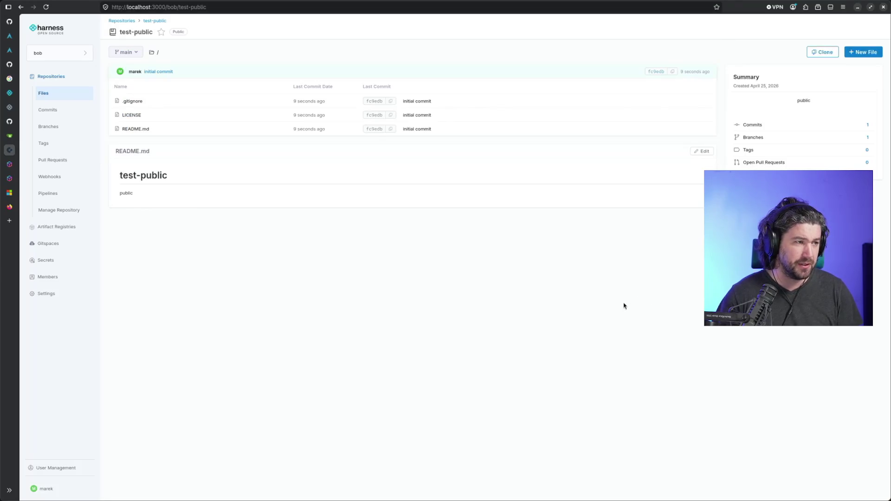
pyautogui.press('super+2')
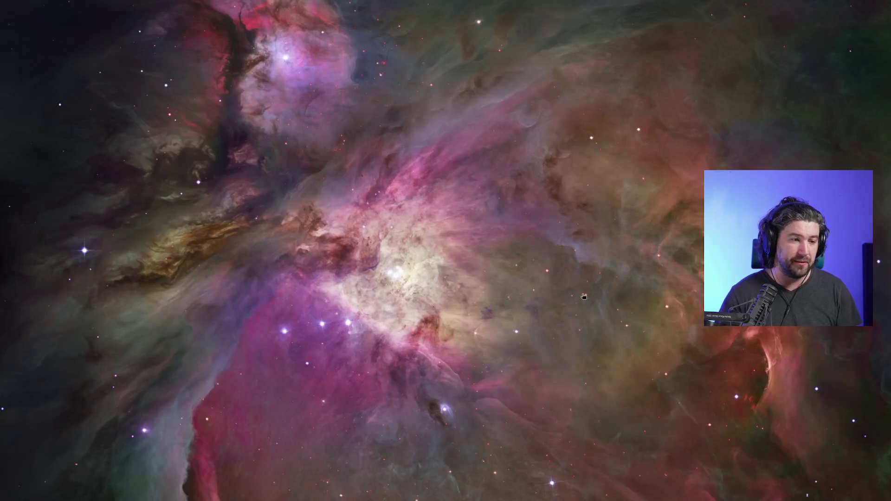
# Open and close the file manager, then search 'files' in the app launcher
pyautogui.press('super+f')
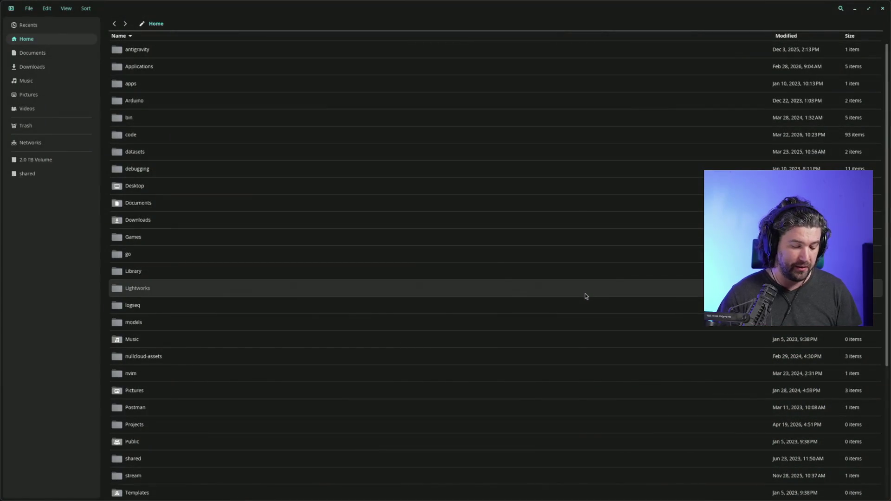
pyautogui.press('super+q')
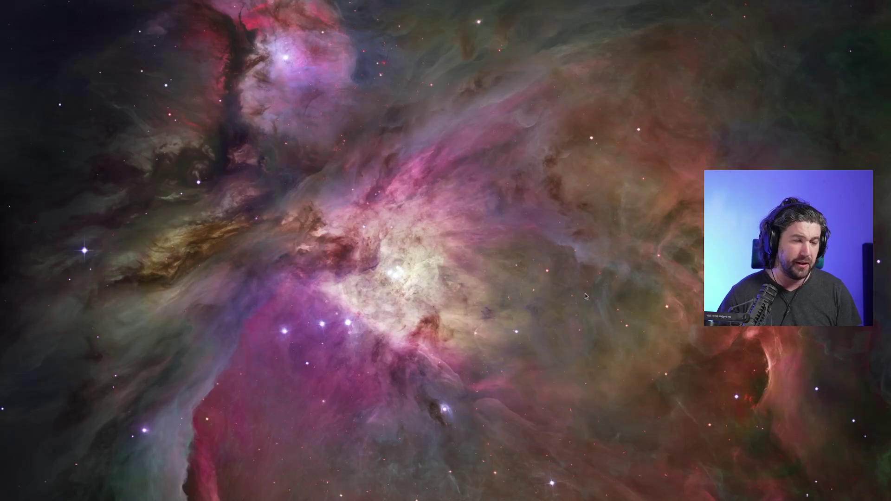
pyautogui.press('super')
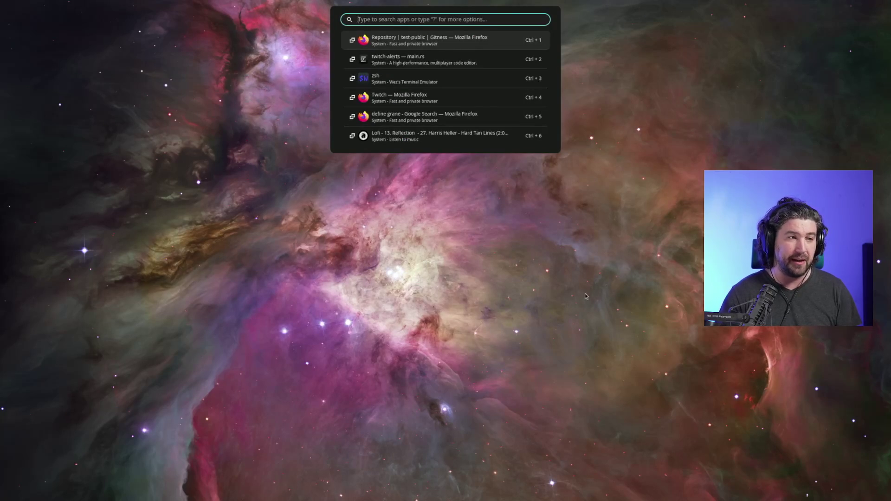
pyautogui.write('files')
pyautogui.press('Return')
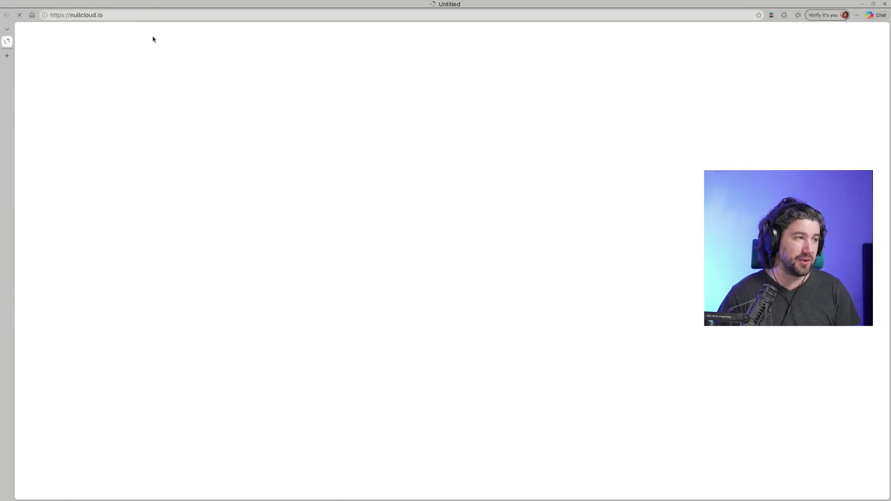
# Load localhost:3000/bob/test-public in the browser
pyautogui.click(144, 16)
pyautogui.write('localhost:3000/bob/test-public')
pyautogui.press('Return')
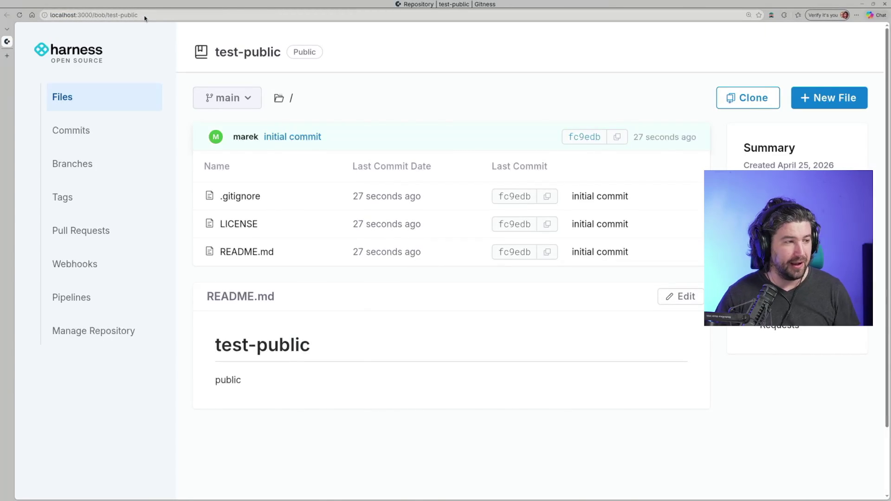
pyautogui.click(73, 136)
pyautogui.click(82, 163)
pyautogui.click(85, 195)
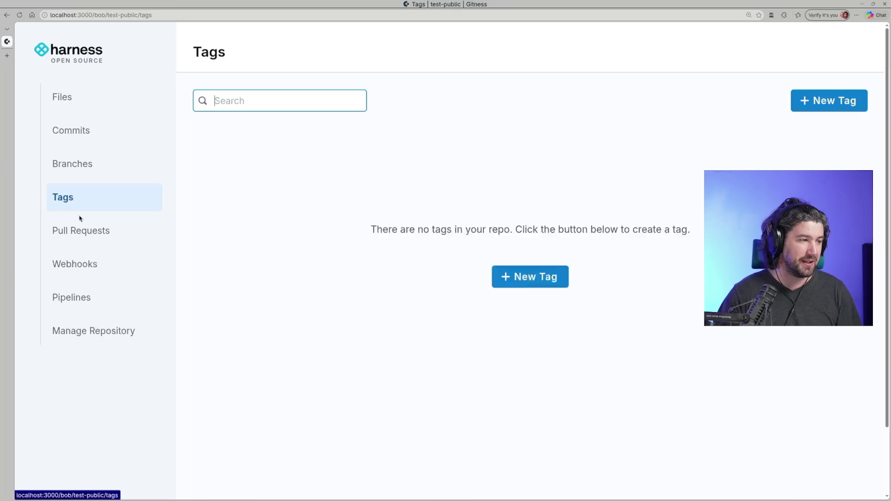
pyautogui.click(74, 232)
pyautogui.click(95, 266)
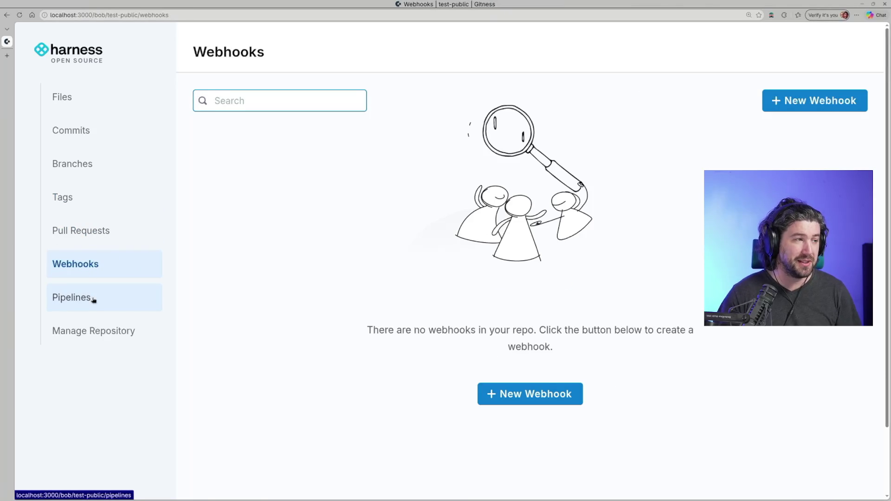
pyautogui.click(92, 300)
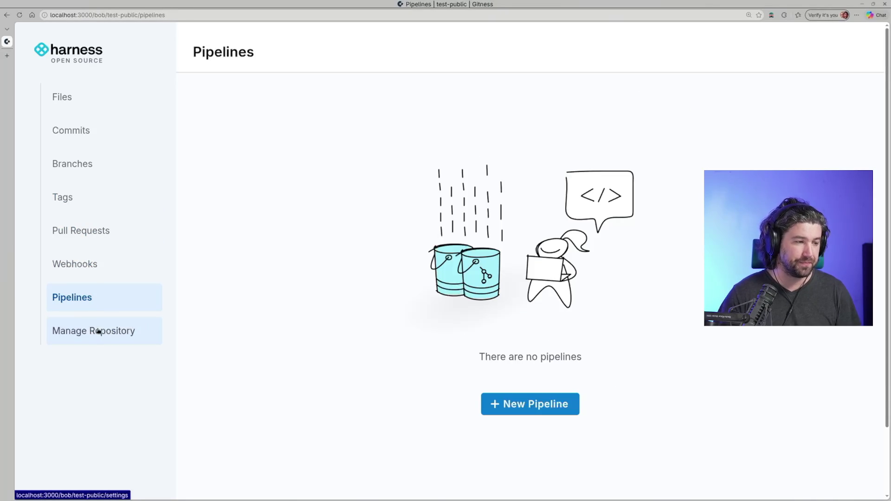
pyautogui.click(99, 332)
pyautogui.click(94, 298)
pyautogui.click(98, 264)
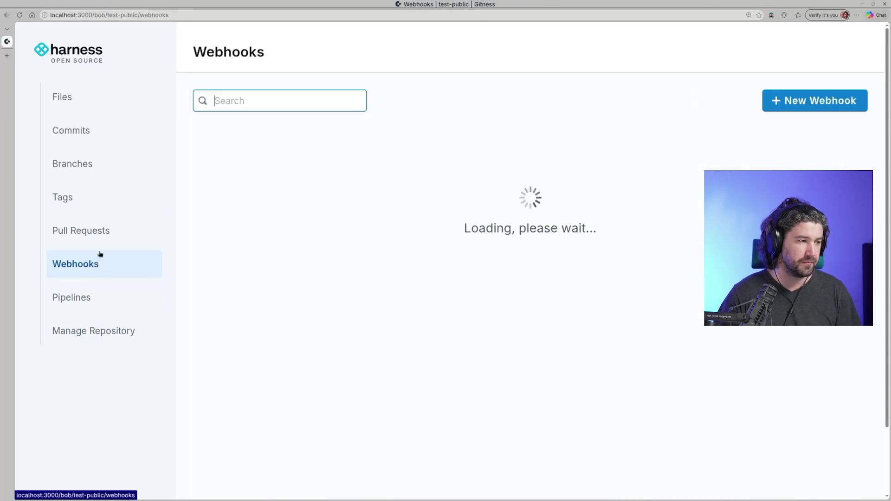
pyautogui.click(101, 231)
pyautogui.click(111, 164)
pyautogui.click(115, 199)
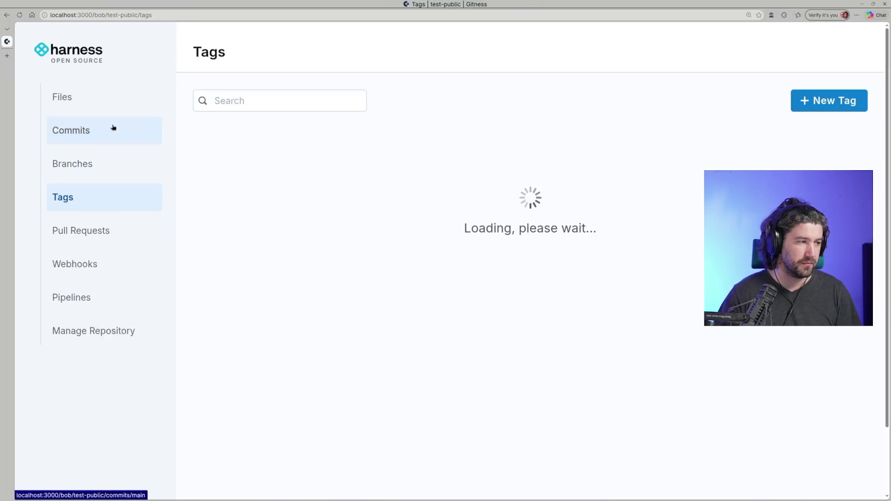
pyautogui.click(90, 106)
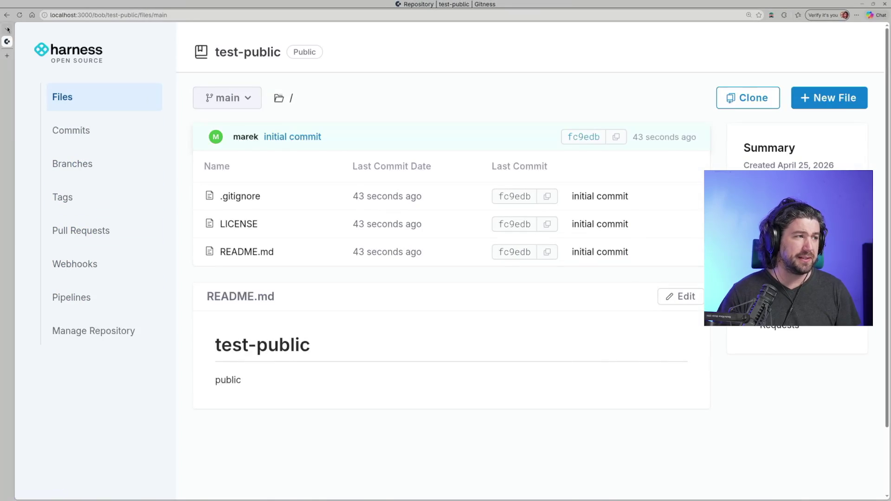
pyautogui.moveTo(10, 29)
pyautogui.moveTo(382, 225)
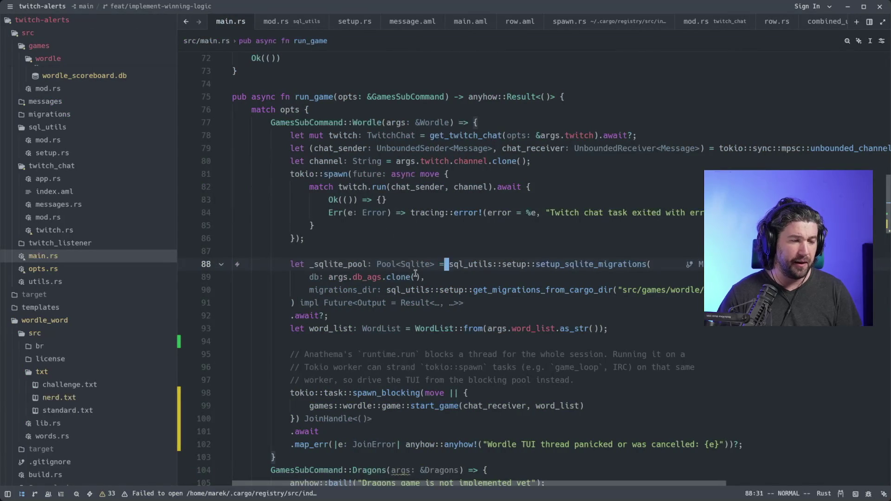
# Switch from Zed to Firefox's test-public page, briefly open tab search, and open a new tab
pyautogui.hotkey('alt', 'Tab')
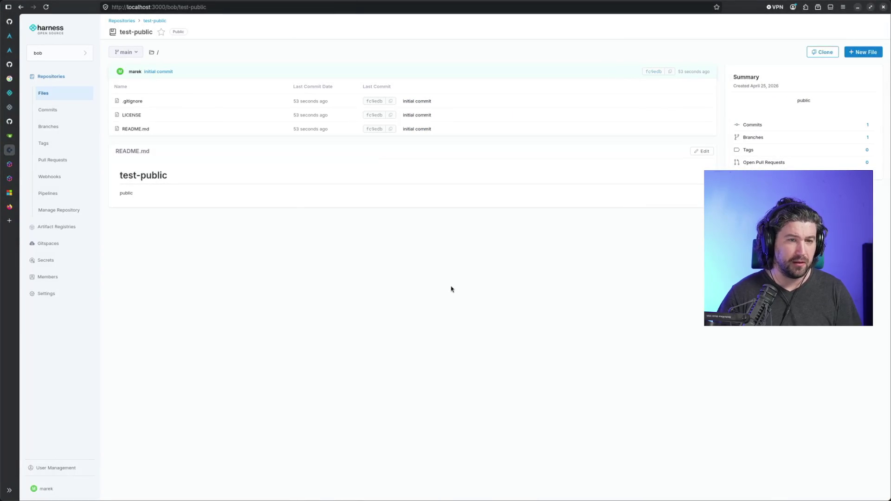
pyautogui.hotkey('ctrl', 'space')
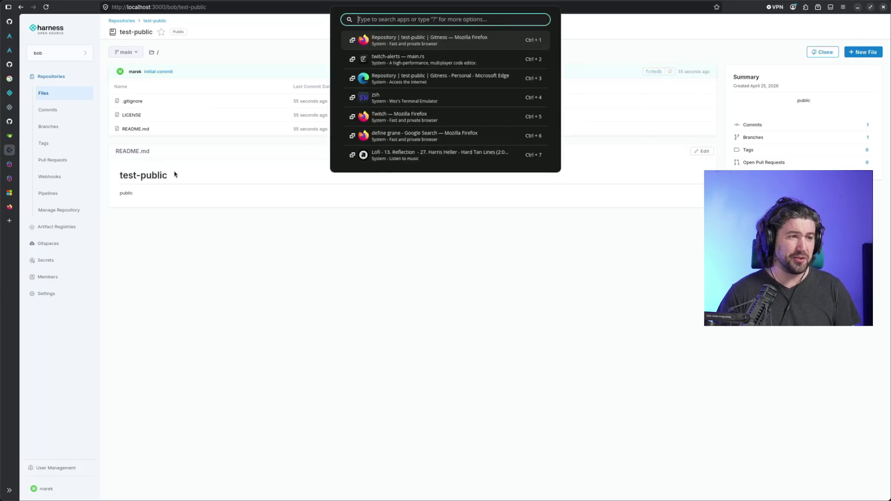
pyautogui.press('Escape')
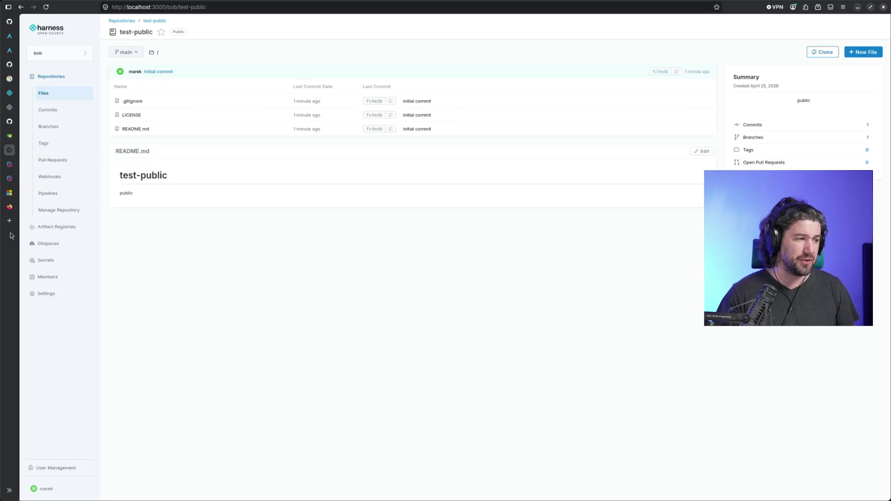
pyautogui.click(13, 209)
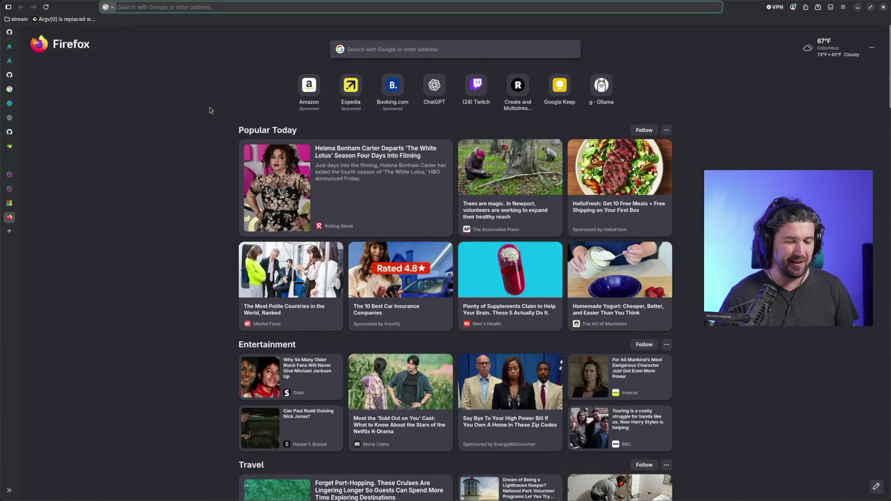
# Jump to the open Harness Open Source tab via the 'harness' suggestion and view its pricing page
pyautogui.write('har')
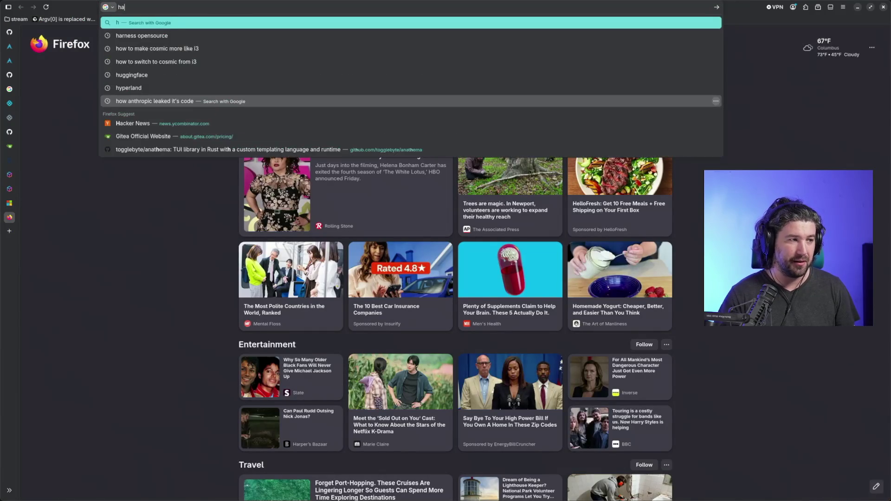
pyautogui.write('ness')
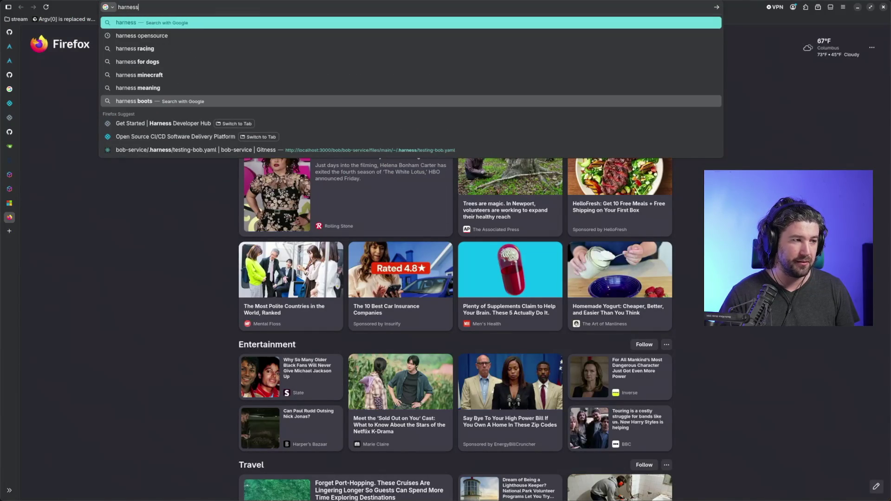
pyautogui.press('Down')
pyautogui.press('Down')
pyautogui.press('Down')
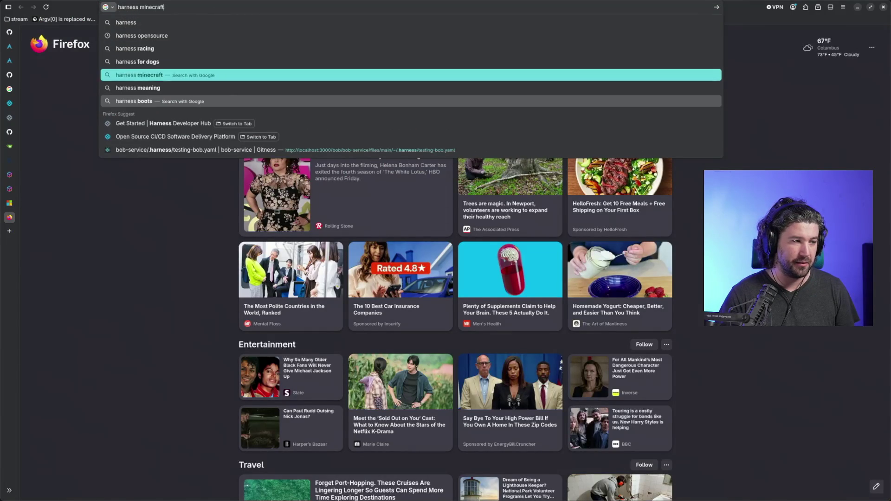
pyautogui.press('Return')
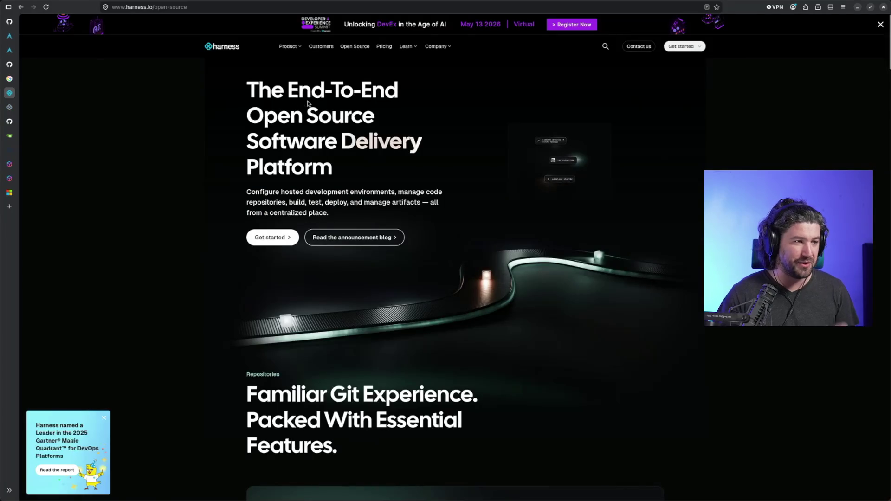
pyautogui.click(389, 48)
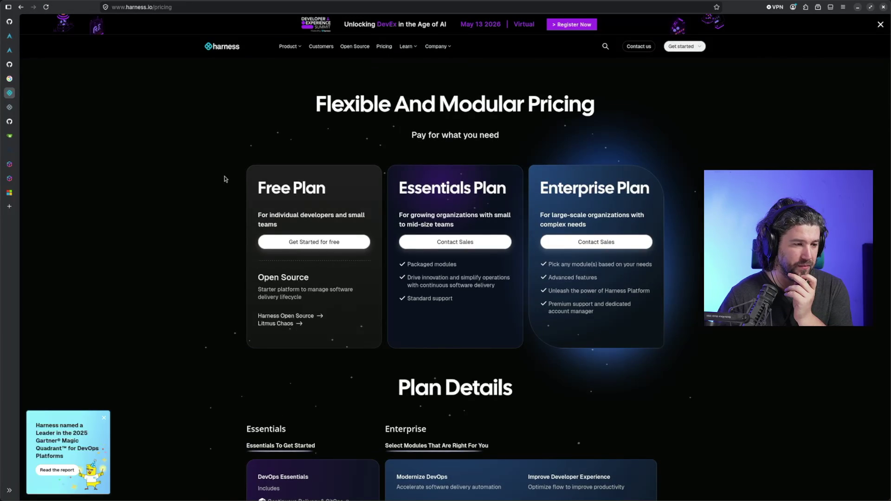
pyautogui.scroll(-1, 225, 179)
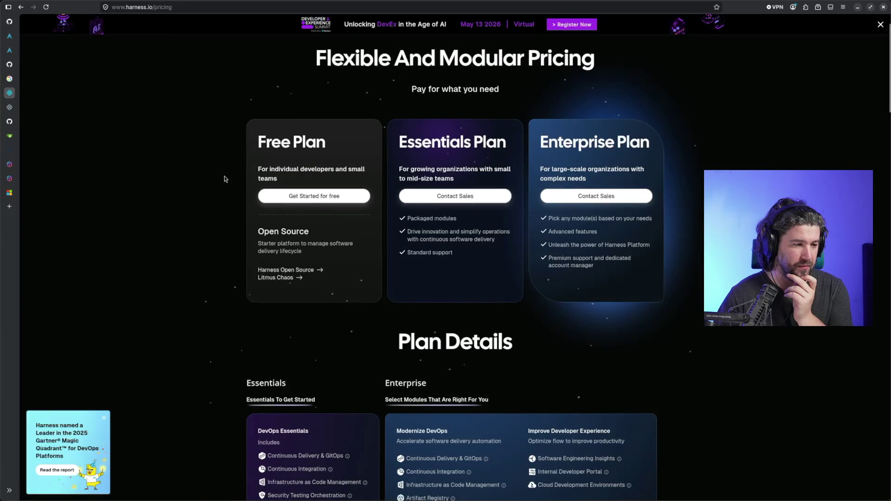
pyautogui.scroll(-2, 224, 179)
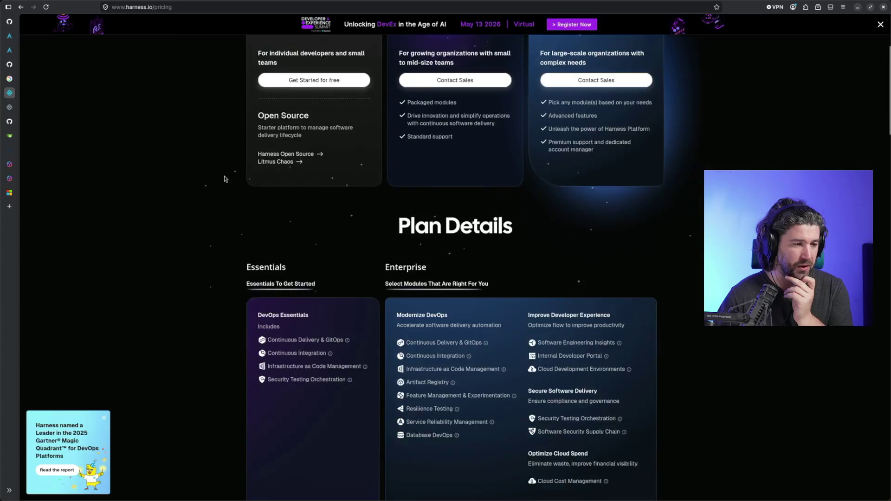
pyautogui.scroll(1, 224, 179)
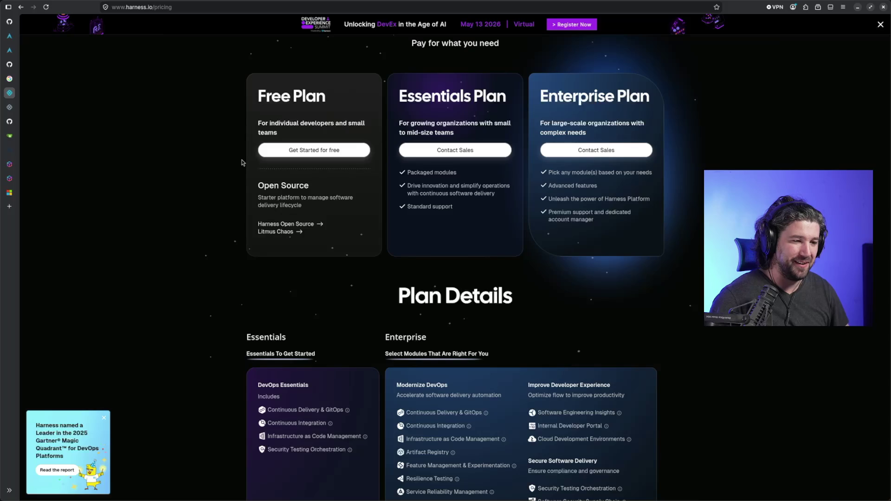
pyautogui.scroll(2, 241, 163)
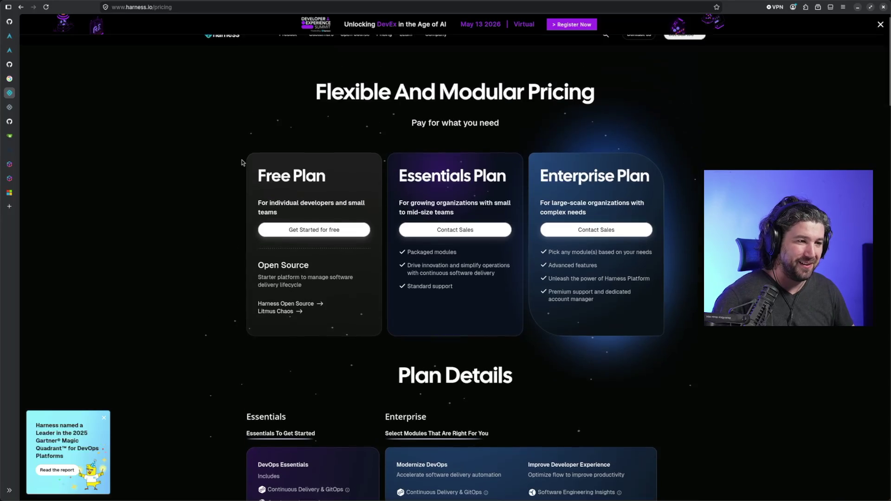
pyautogui.moveTo(267, 184); pyautogui.dragTo(339, 189)
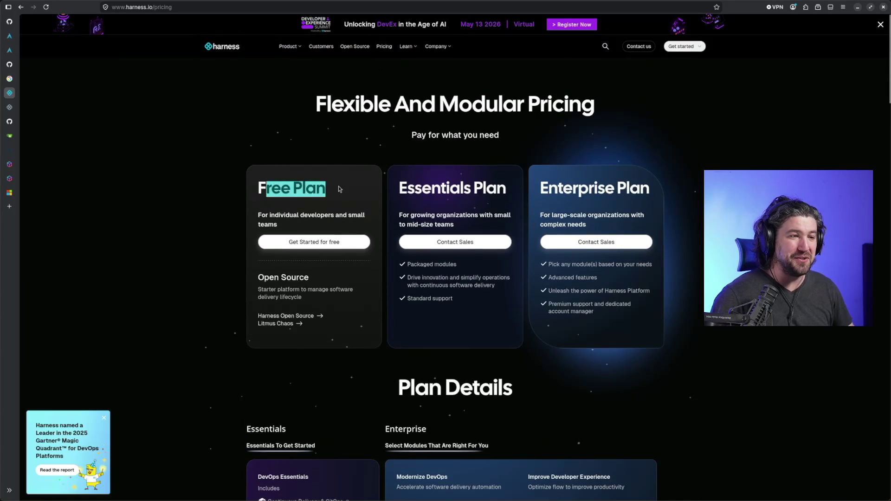
pyautogui.moveTo(415, 188)
pyautogui.mouseDown()
pyautogui.moveTo(534, 188)
pyautogui.moveTo(497, 188)
pyautogui.mouseUp()
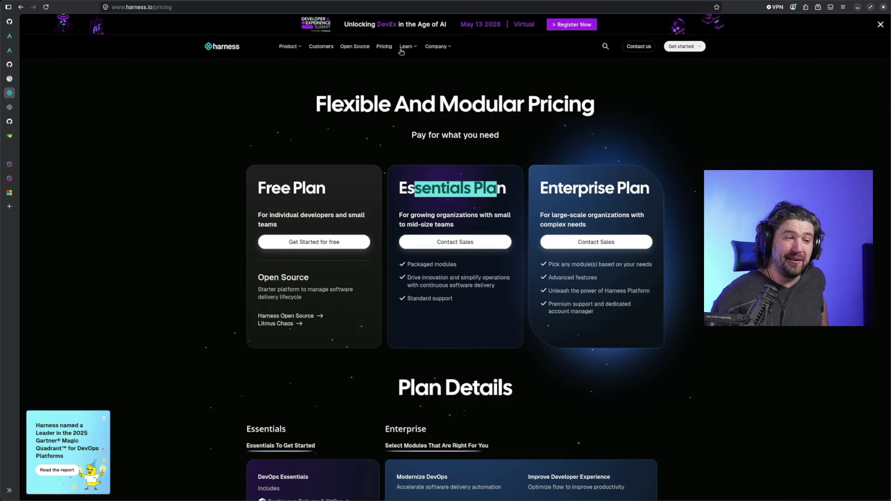
pyautogui.click(282, 188)
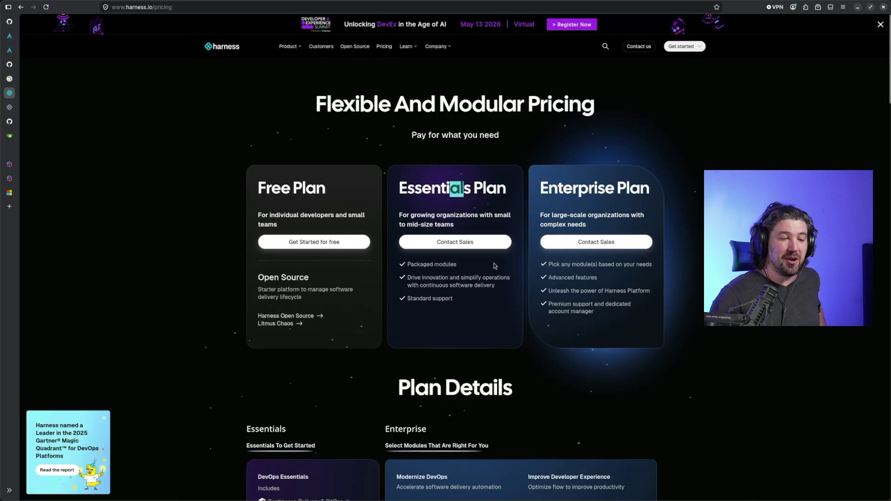
pyautogui.scroll(-5, 483, 255)
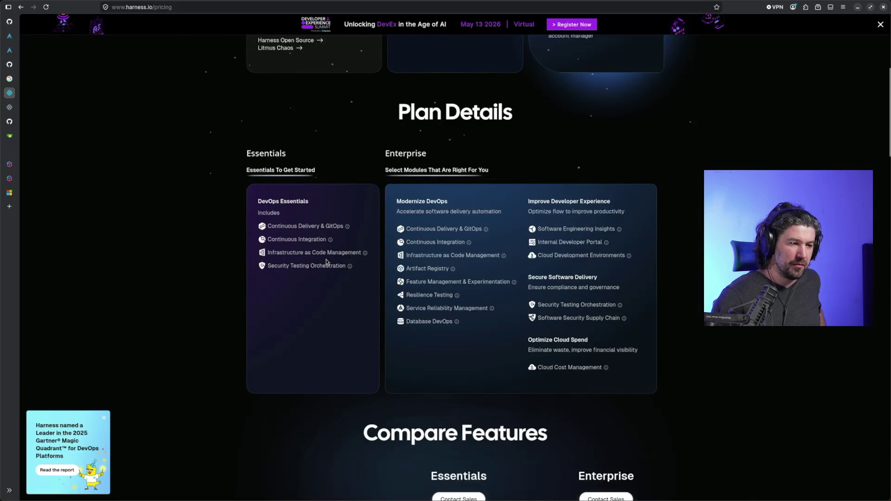
pyautogui.moveTo(284, 227); pyautogui.dragTo(338, 224)
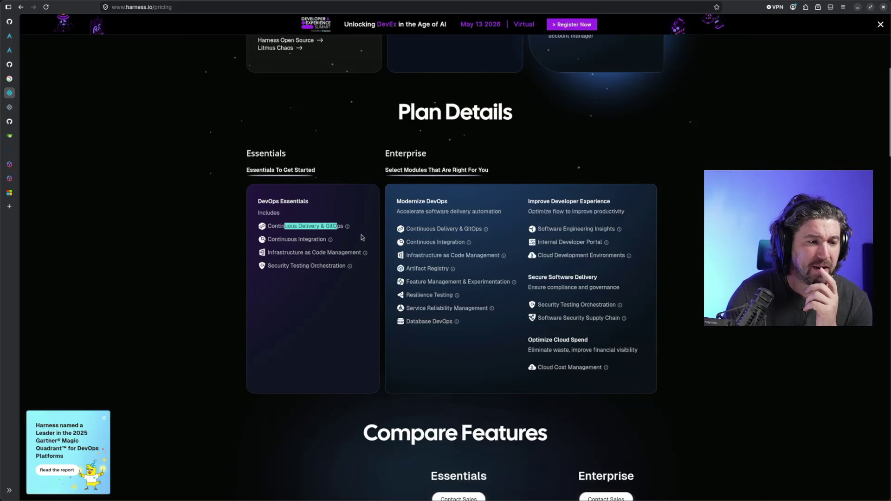
pyautogui.moveTo(417, 229); pyautogui.dragTo(470, 228)
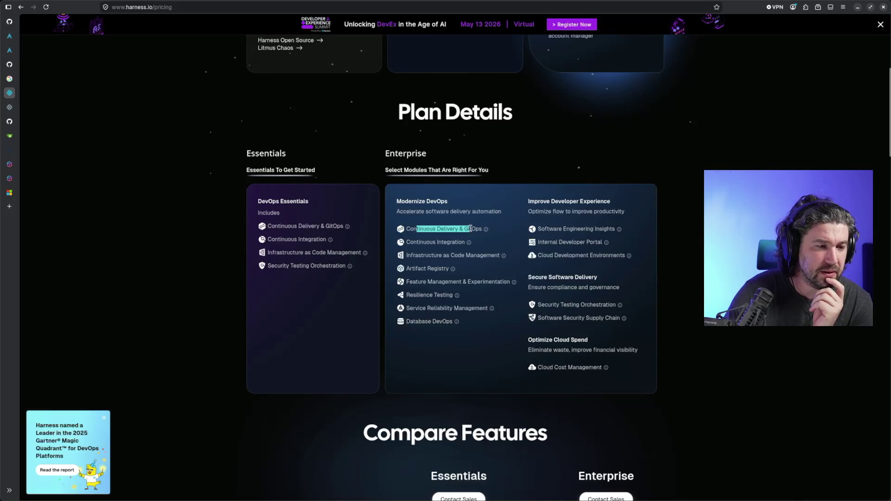
pyautogui.moveTo(413, 255); pyautogui.dragTo(497, 264)
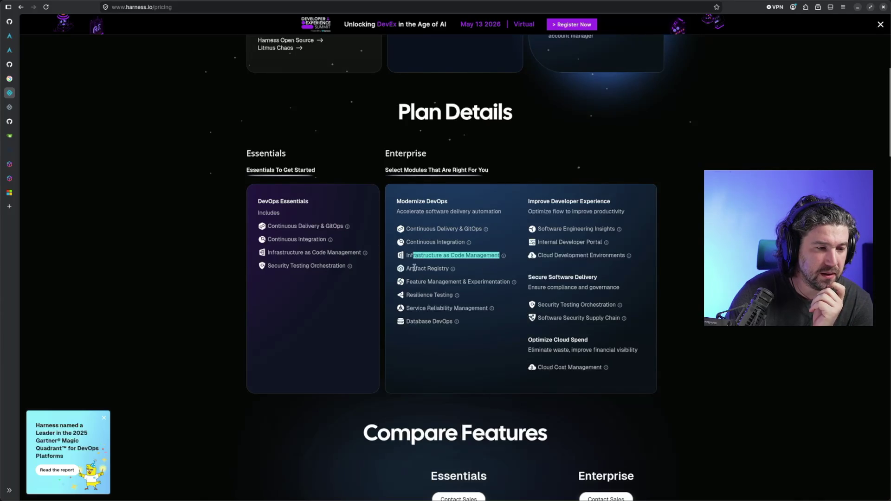
pyautogui.moveTo(414, 270); pyautogui.dragTo(437, 269)
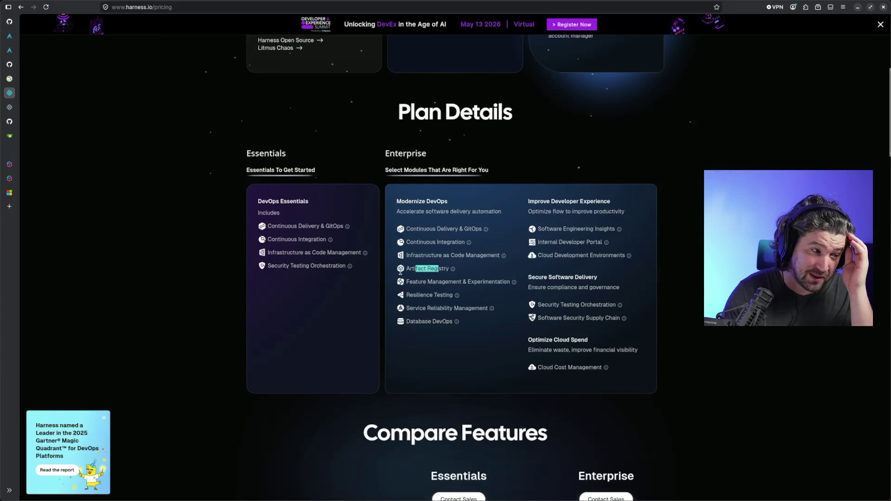
pyautogui.moveTo(275, 226); pyautogui.dragTo(345, 252)
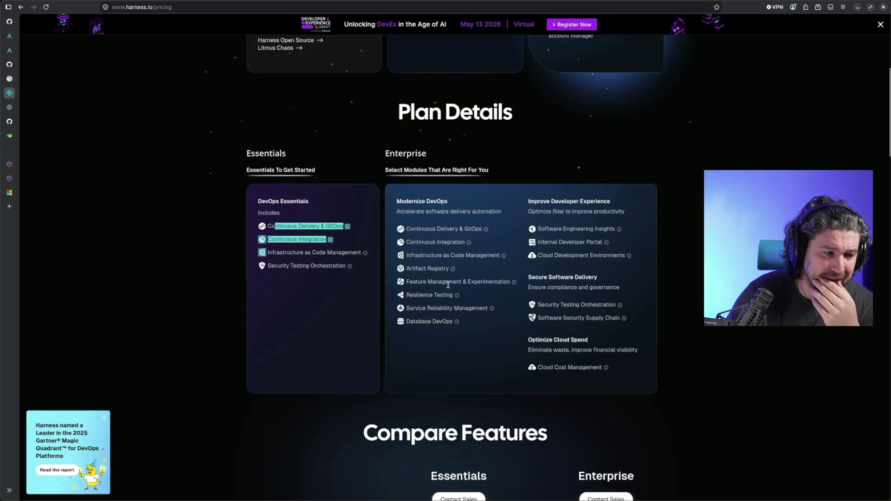
pyautogui.moveTo(418, 269); pyautogui.dragTo(442, 271)
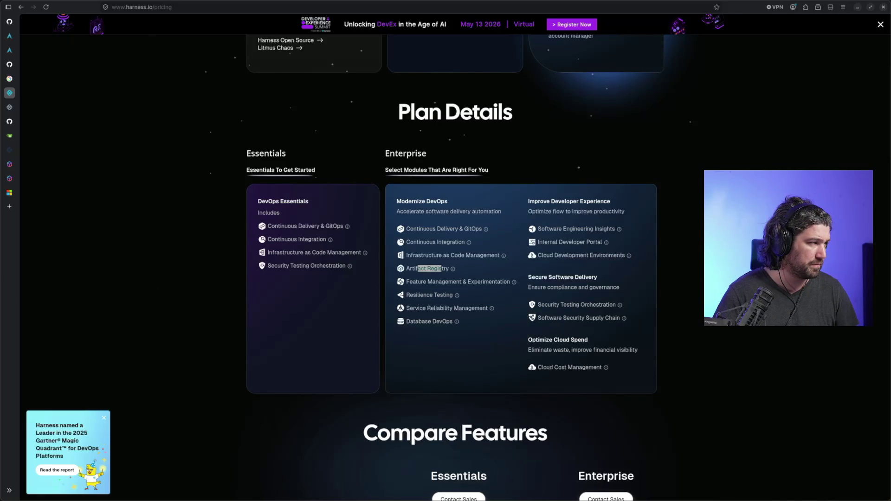
pyautogui.click(453, 330)
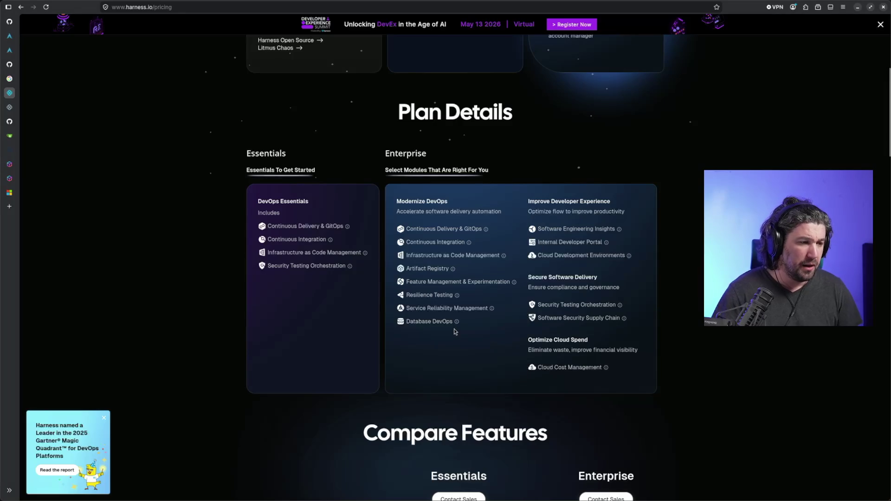
pyautogui.scroll(1, 454, 329)
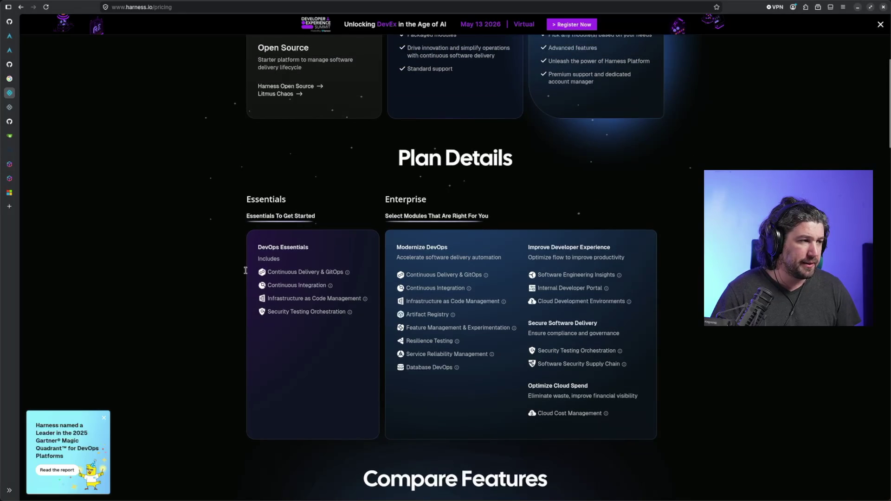
pyautogui.click(11, 108)
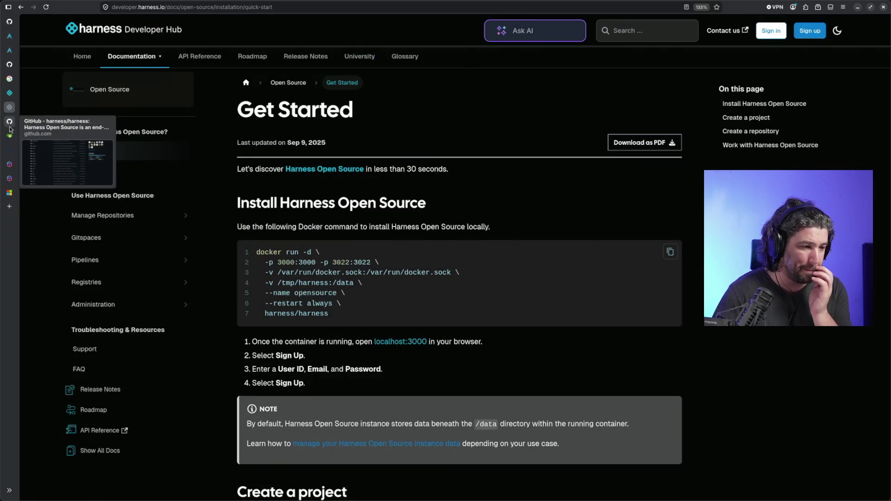
# Open the Open Source Configurations docs page and highlight its example docker run command
pyautogui.scroll(-5, 342, 328)
pyautogui.scroll(-2, 342, 329)
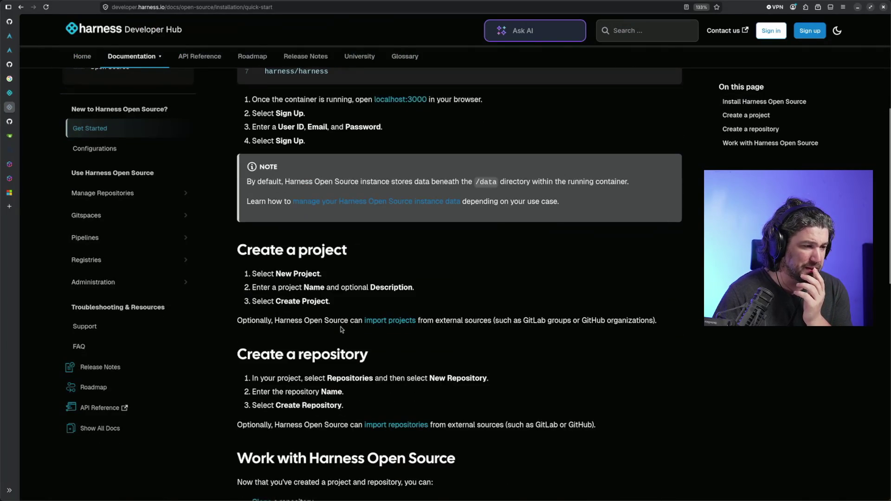
pyautogui.scroll(-5, 343, 330)
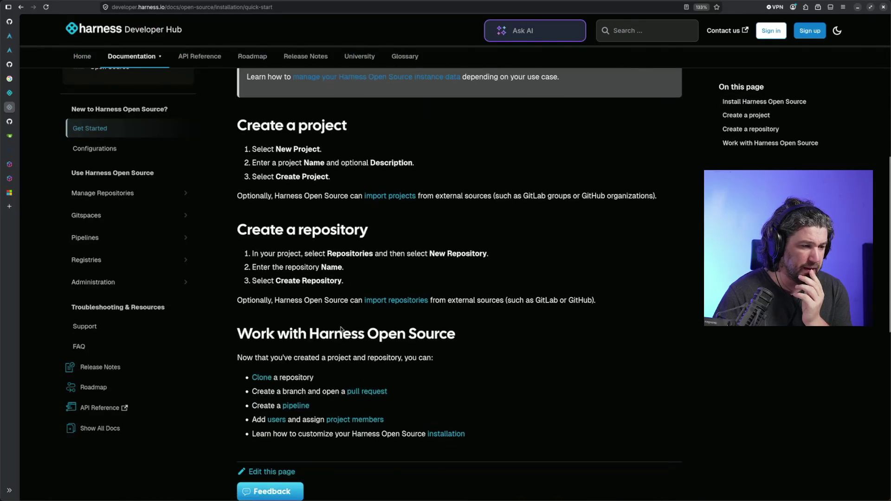
pyautogui.scroll(2, 342, 333)
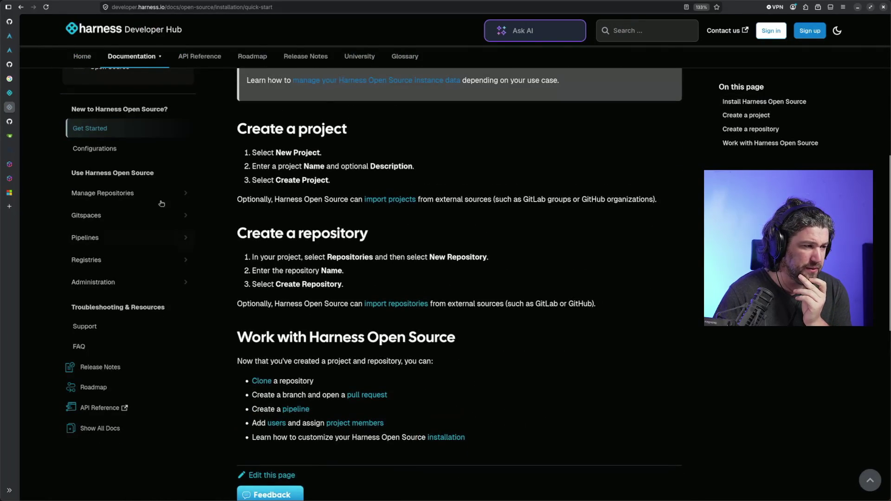
pyautogui.click(116, 149)
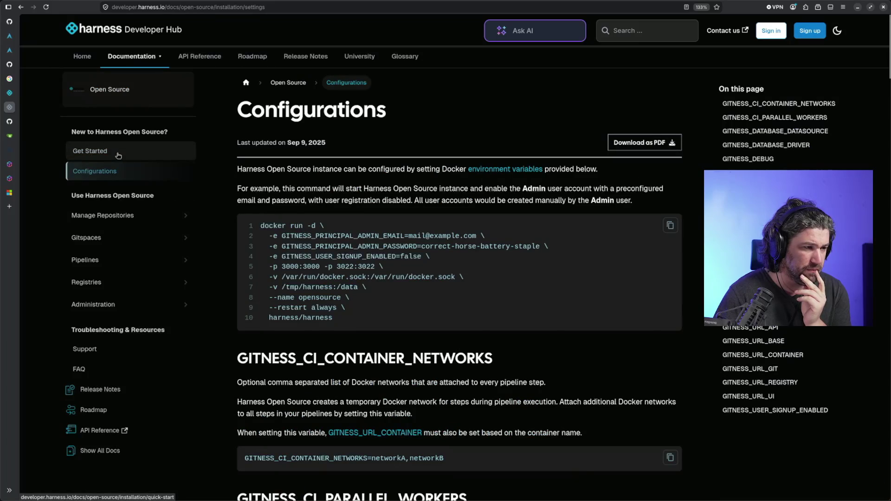
pyautogui.moveTo(385, 318); pyautogui.dragTo(279, 228)
# Scroll through the GITNESS environment variables, then go to the full Harness documentation overview
pyautogui.scroll(-4, 410, 296)
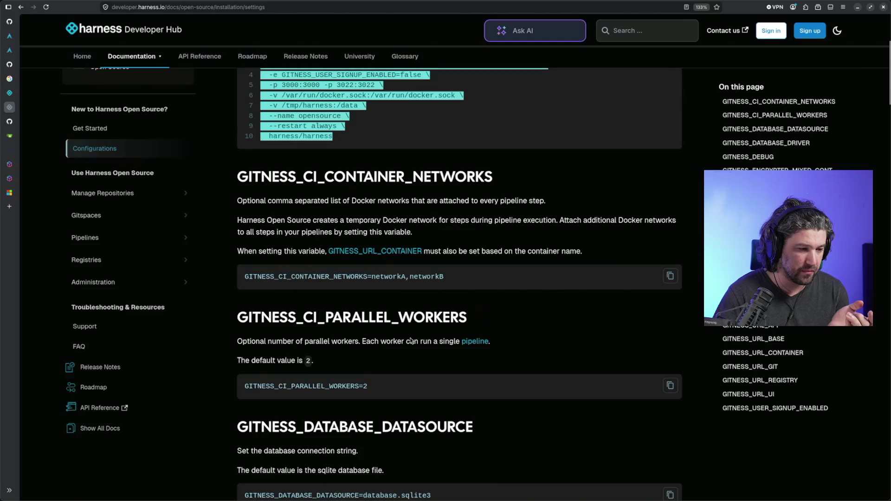
pyautogui.scroll(-8, 409, 341)
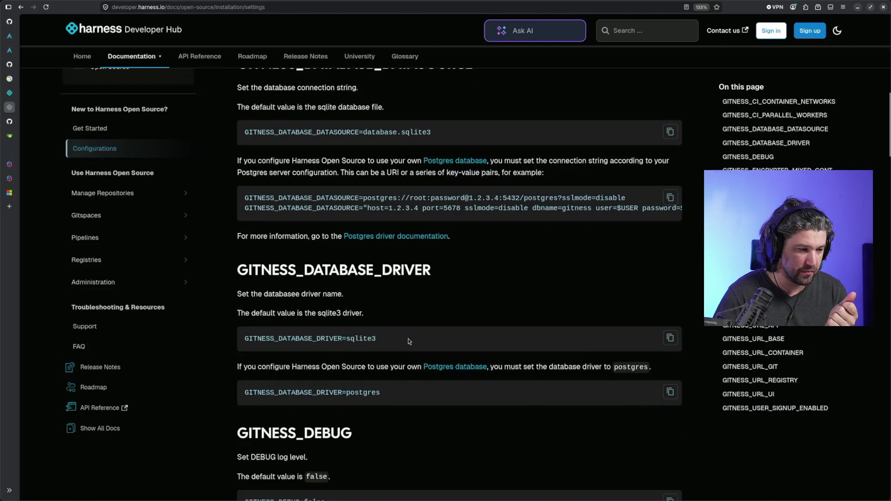
pyautogui.scroll(-2, 408, 338)
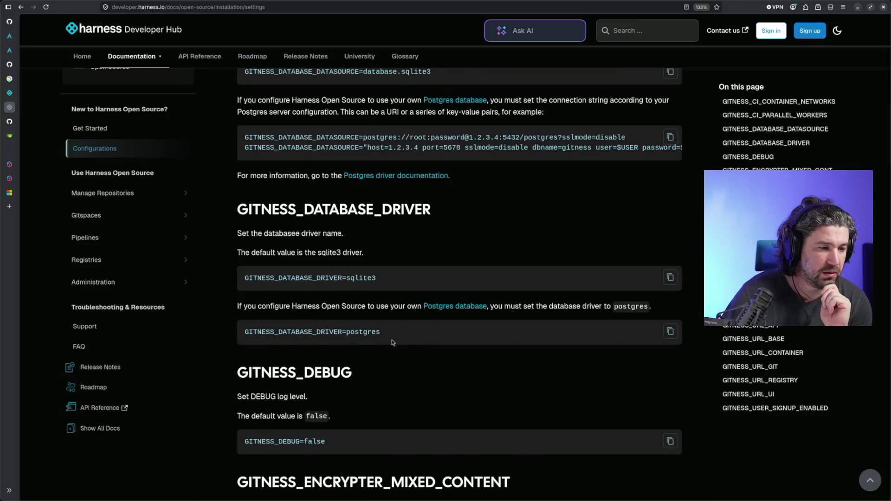
pyautogui.scroll(-6, 393, 340)
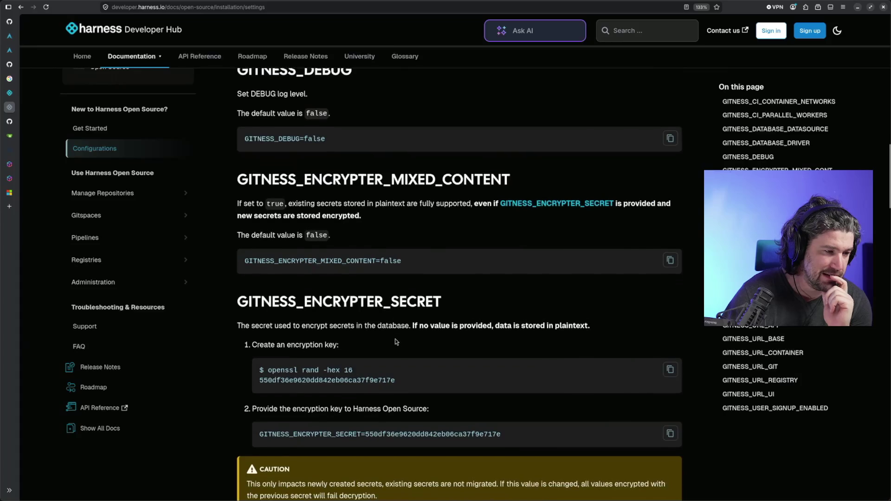
pyautogui.scroll(-6, 396, 341)
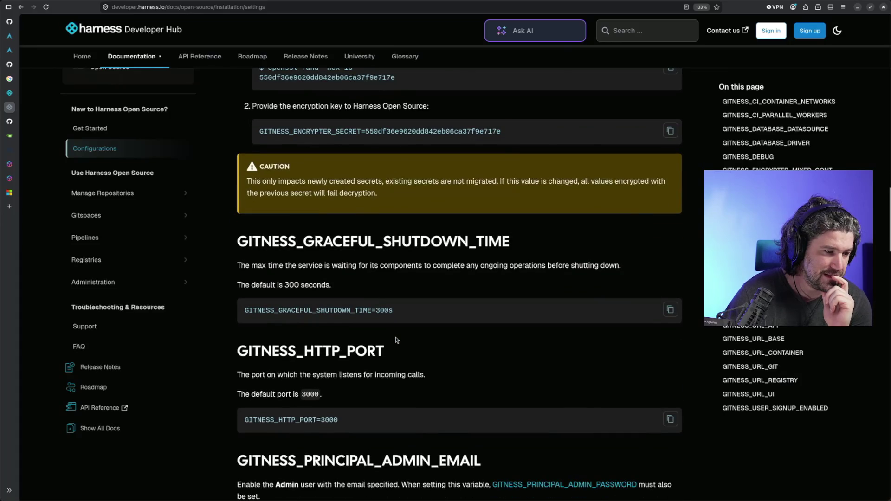
pyautogui.scroll(-12, 395, 340)
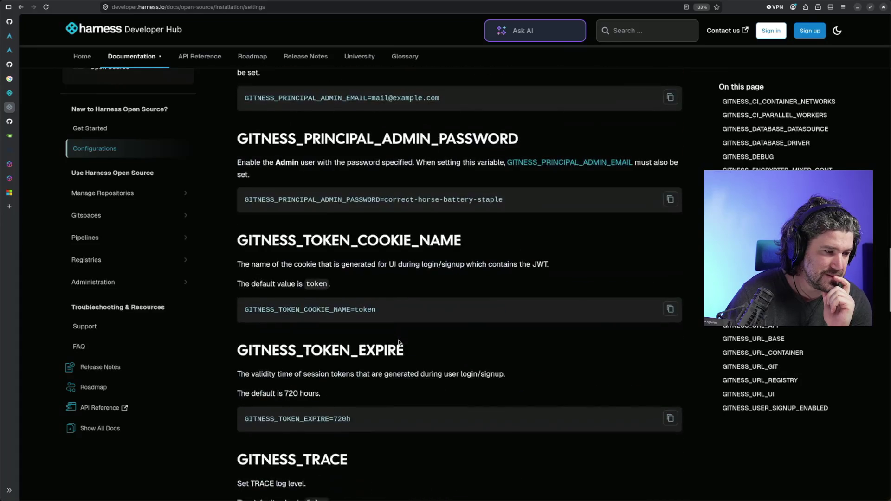
pyautogui.scroll(-8, 399, 343)
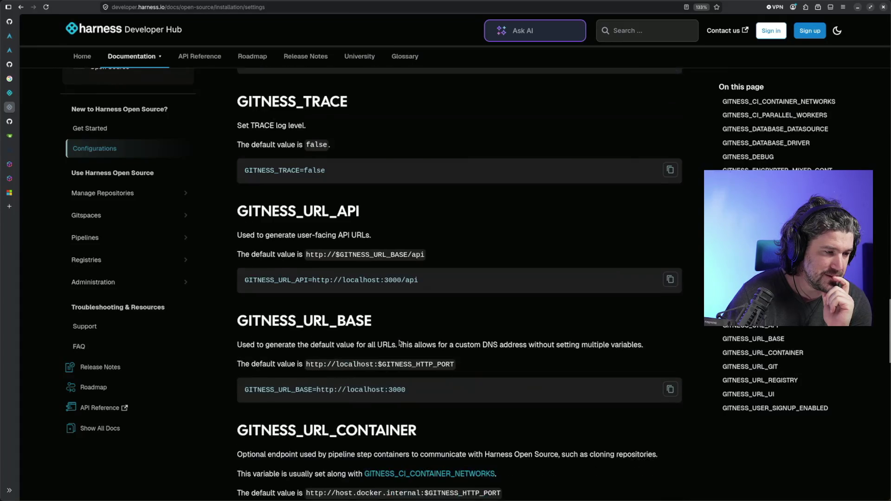
pyautogui.scroll(-8, 400, 343)
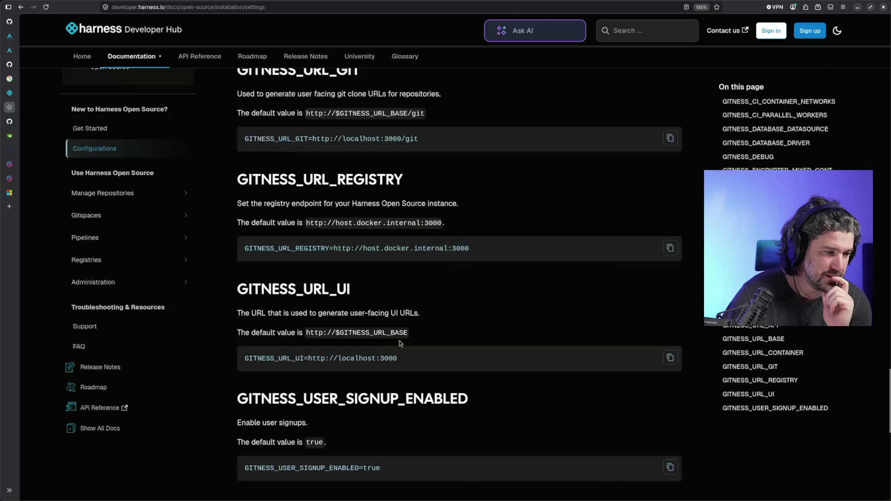
pyautogui.scroll(8, 402, 339)
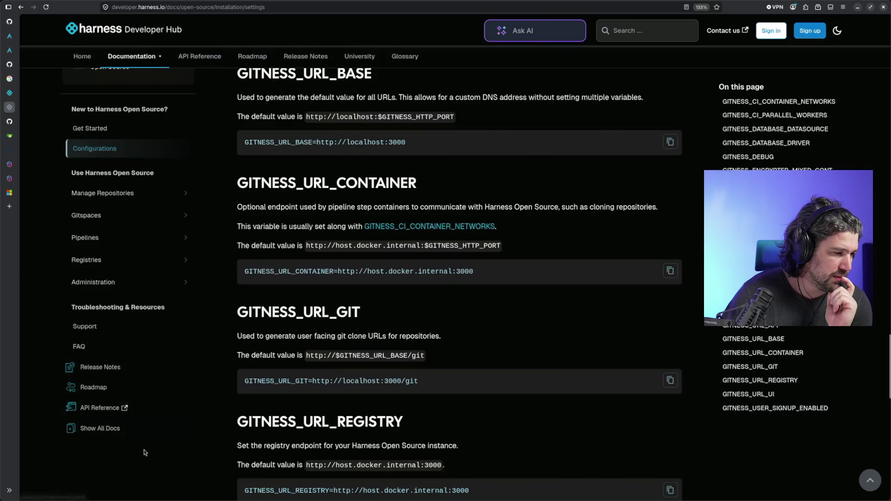
pyautogui.click(121, 430)
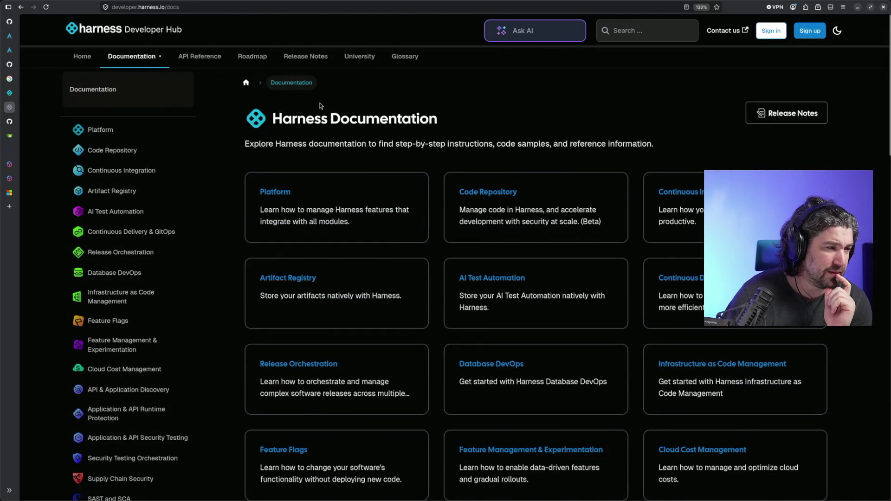
# Go back to the Configurations page, then switch to the Gitea Cloud checkout tab
pyautogui.click(21, 7)
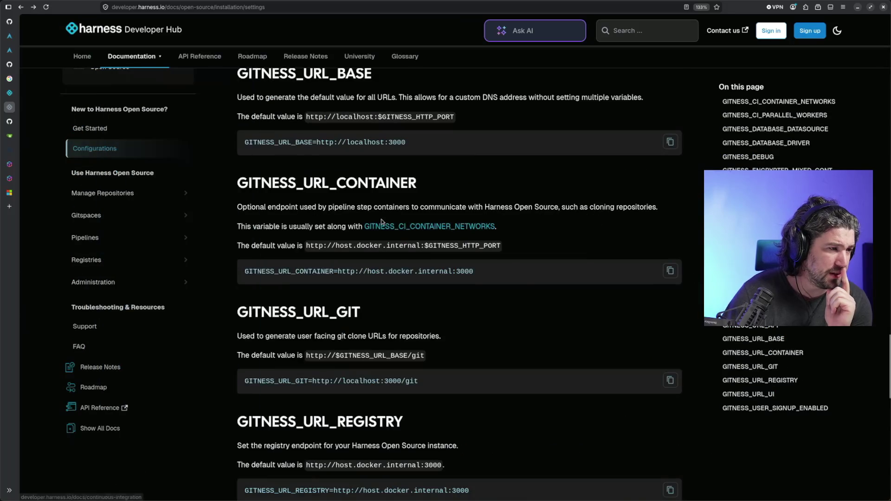
pyautogui.scroll(15, 381, 220)
pyautogui.scroll(10, 381, 219)
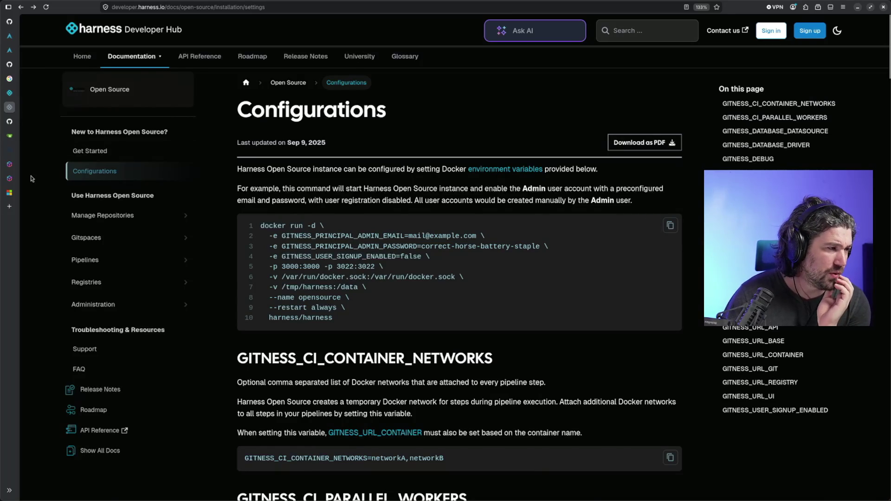
pyautogui.click(10, 137)
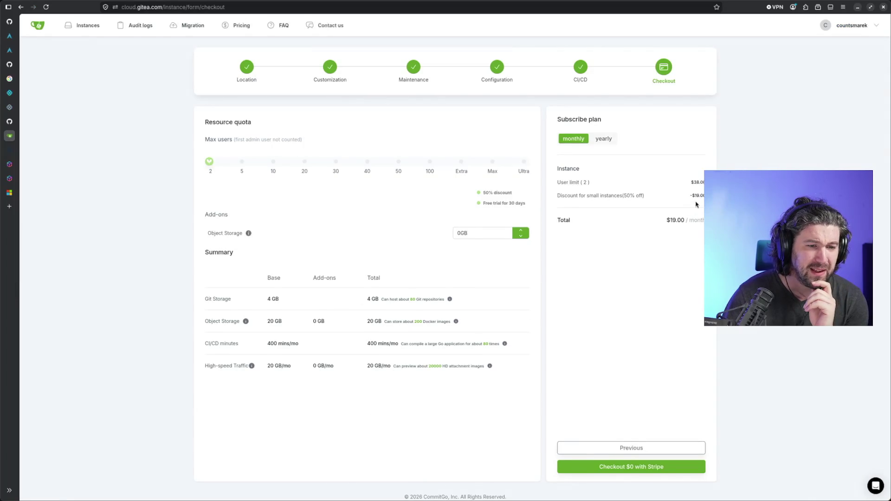
pyautogui.moveTo(564, 183); pyautogui.dragTo(590, 183)
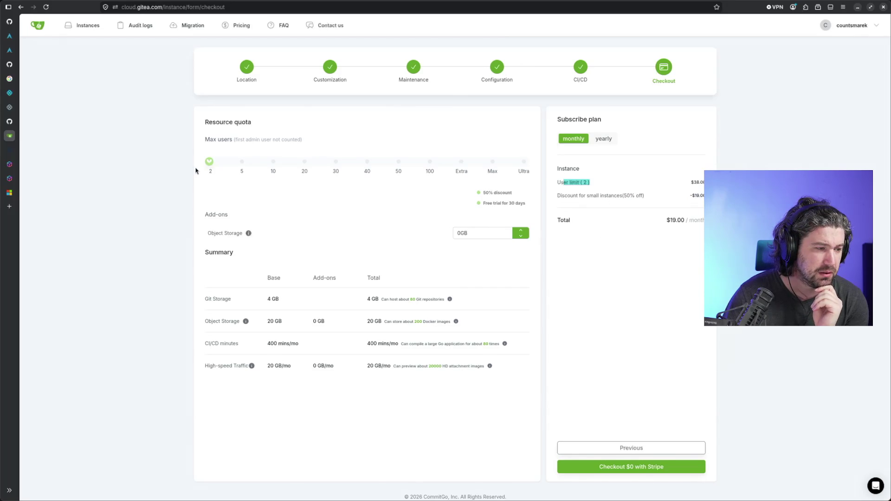
pyautogui.moveTo(220, 299)
pyautogui.mouseDown()
pyautogui.moveTo(373, 310)
pyautogui.moveTo(434, 301)
pyautogui.mouseUp()
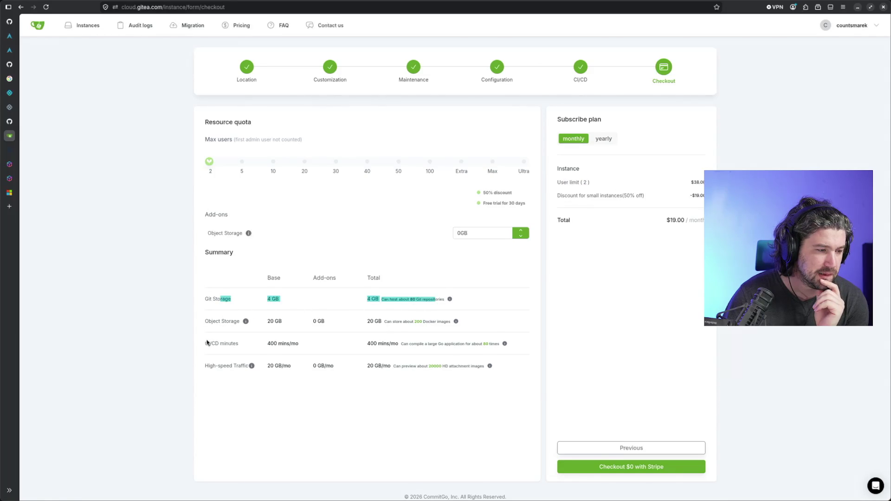
pyautogui.moveTo(208, 343); pyautogui.dragTo(289, 351)
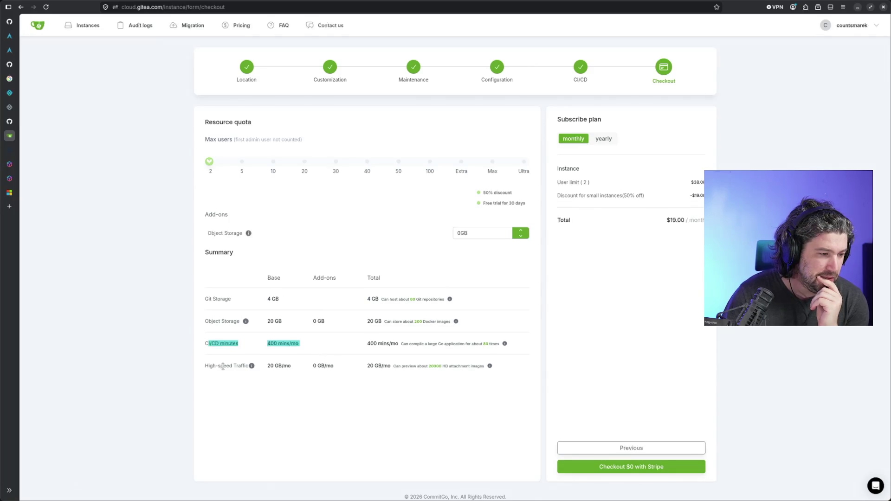
pyautogui.moveTo(223, 367); pyautogui.dragTo(255, 370)
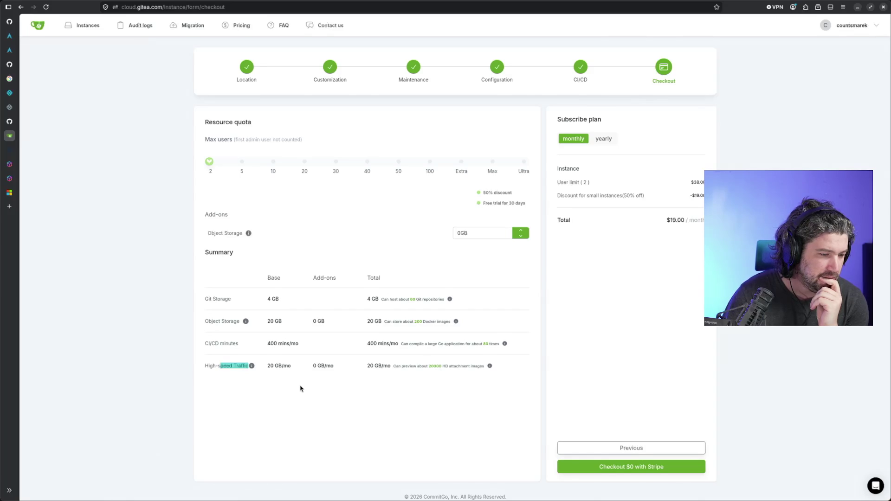
pyautogui.click(379, 400)
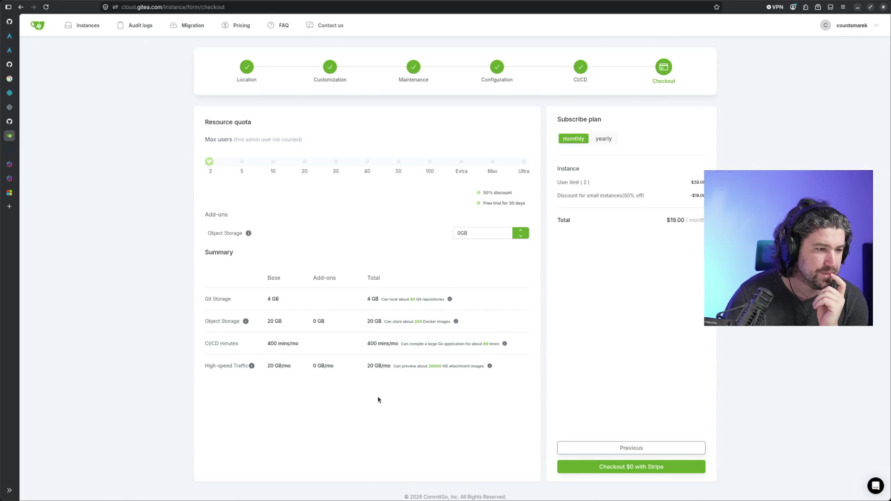
pyautogui.moveTo(210, 162)
pyautogui.mouseDown()
pyautogui.moveTo(299, 161)
pyautogui.moveTo(202, 170)
pyautogui.mouseUp()
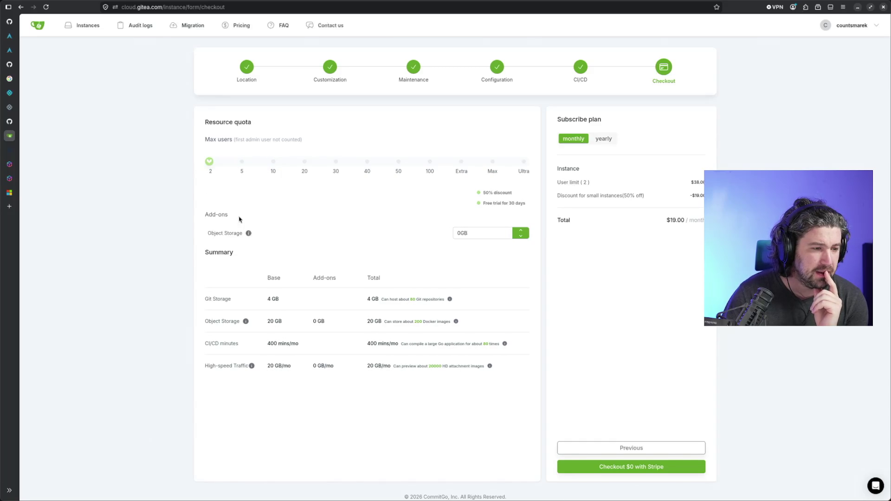
pyautogui.moveTo(450, 301)
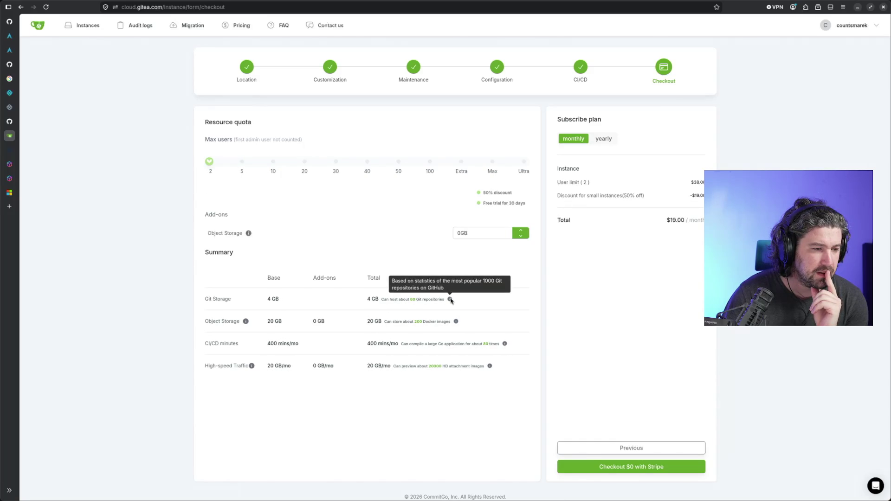
pyautogui.moveTo(457, 325)
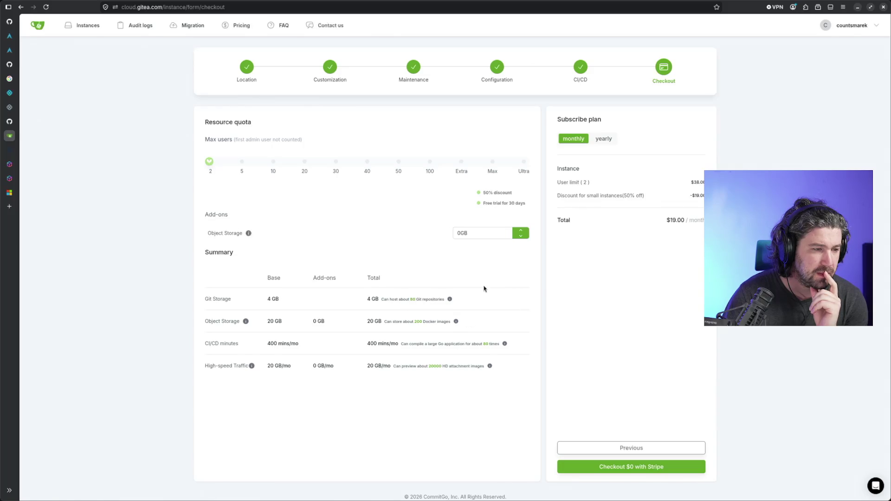
pyautogui.click(521, 231)
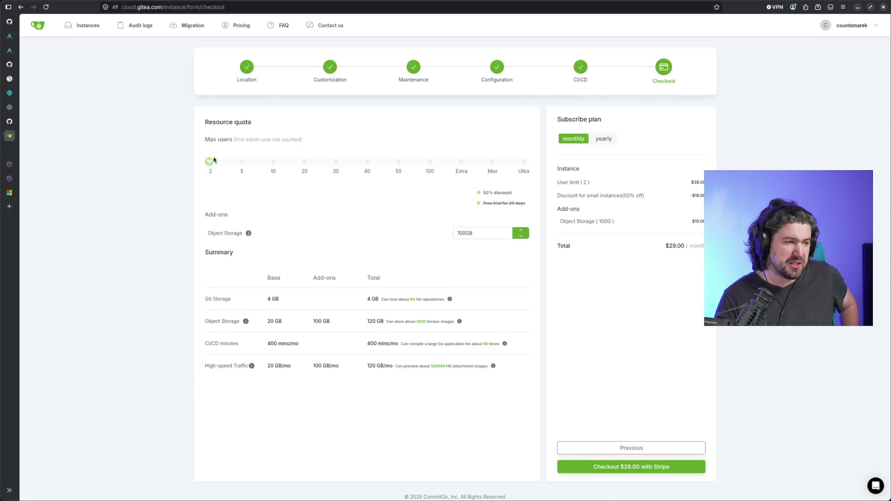
# Compare Gitea Cloud prices at 20, 50, 5 and Extra users, drop extra storage, then switch to test-public
pyautogui.moveTo(214, 162)
pyautogui.mouseDown()
pyautogui.moveTo(329, 166)
pyautogui.moveTo(199, 174)
pyautogui.mouseUp()
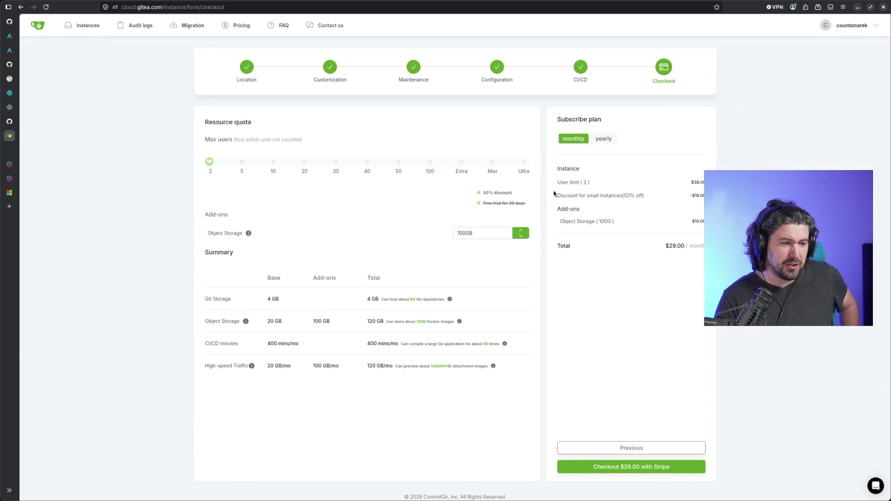
pyautogui.moveTo(565, 197)
pyautogui.mouseDown()
pyautogui.moveTo(645, 204)
pyautogui.moveTo(622, 197)
pyautogui.mouseUp()
pyautogui.moveTo(216, 165)
pyautogui.mouseDown()
pyautogui.moveTo(528, 172)
pyautogui.moveTo(400, 165)
pyautogui.moveTo(464, 167)
pyautogui.moveTo(436, 167)
pyautogui.mouseUp()
pyautogui.moveTo(305, 162)
pyautogui.mouseDown()
pyautogui.moveTo(206, 165)
pyautogui.moveTo(339, 164)
pyautogui.moveTo(196, 167)
pyautogui.moveTo(420, 168)
pyautogui.mouseUp()
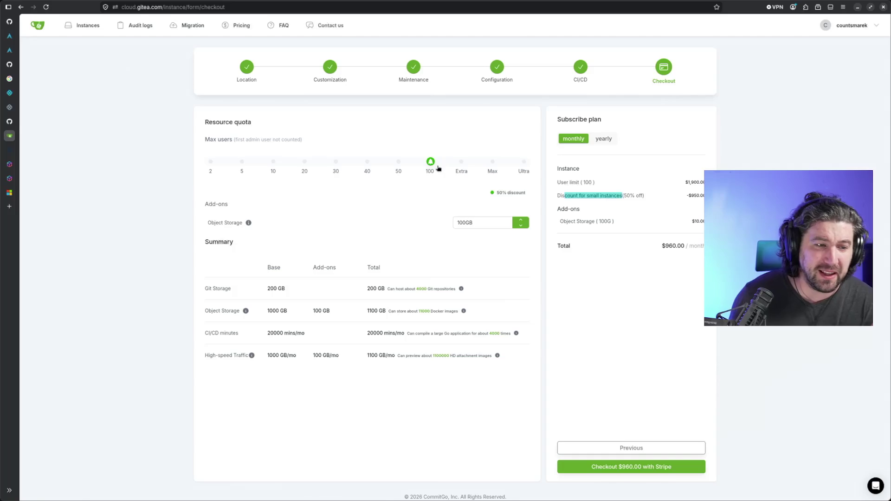
pyautogui.moveTo(438, 169)
pyautogui.mouseDown()
pyautogui.moveTo(528, 169)
pyautogui.moveTo(184, 169)
pyautogui.mouseUp()
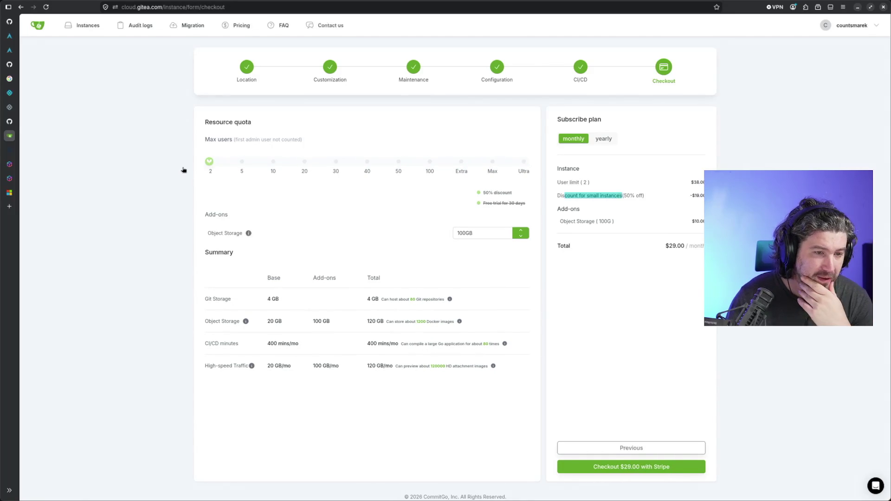
pyautogui.click(520, 236)
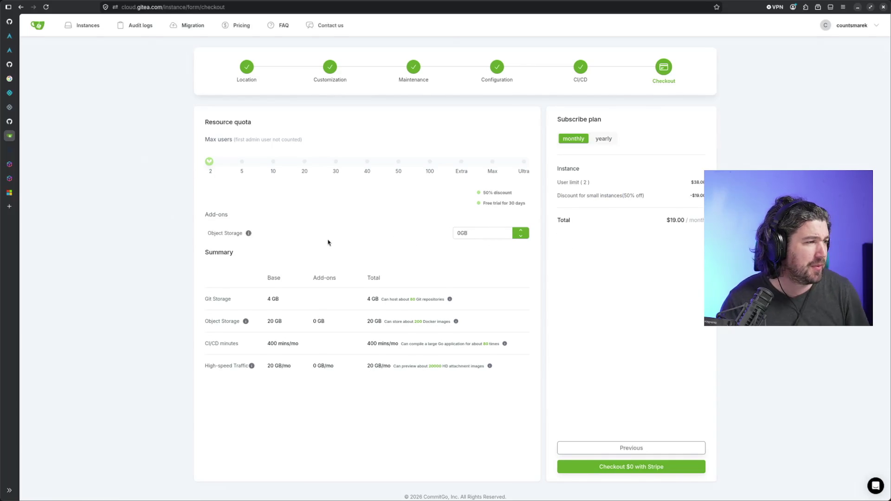
pyautogui.click(8, 154)
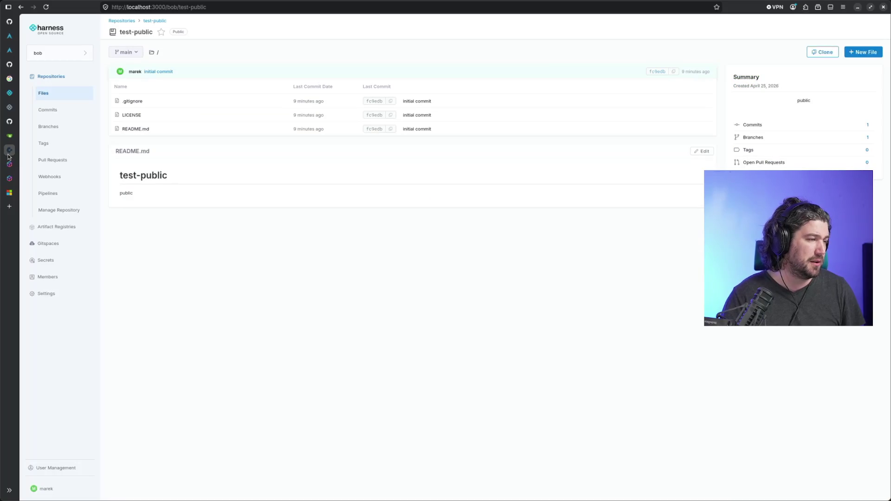
# Flip between Gitea's 30-day free-trial note and test-public, then bring up the AWS Free Tier page
pyautogui.click(10, 137)
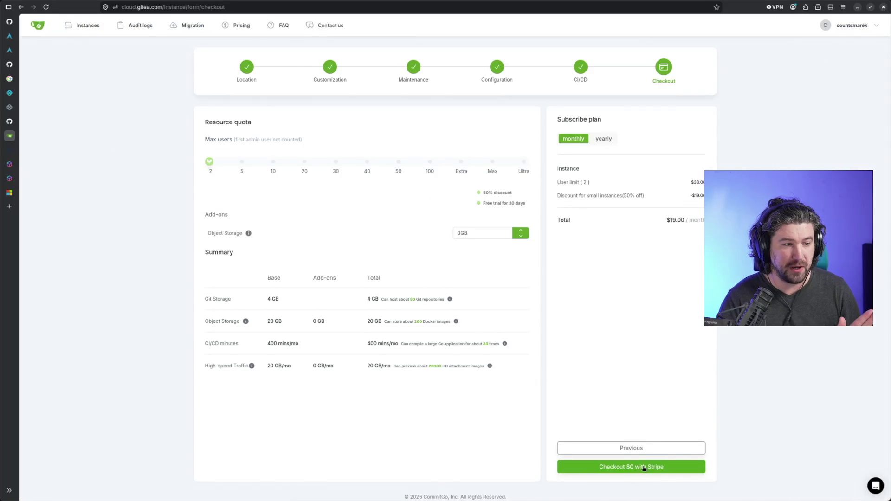
pyautogui.moveTo(483, 204); pyautogui.dragTo(538, 208)
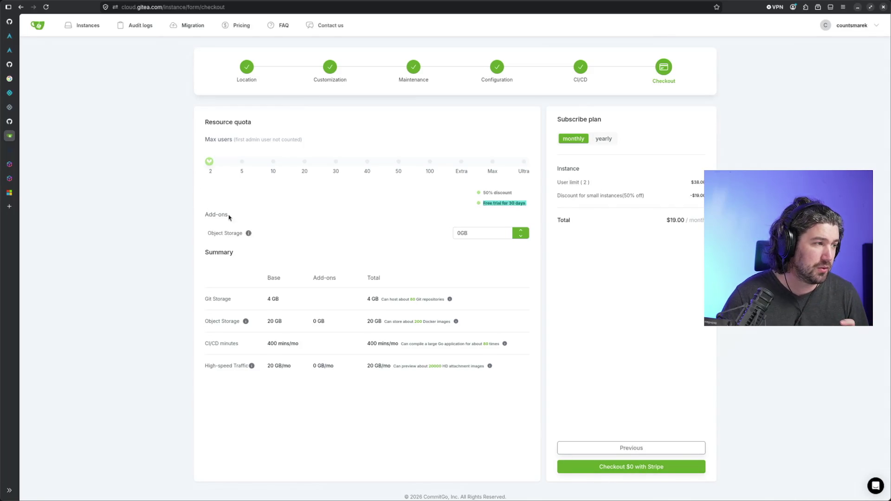
pyautogui.click(13, 153)
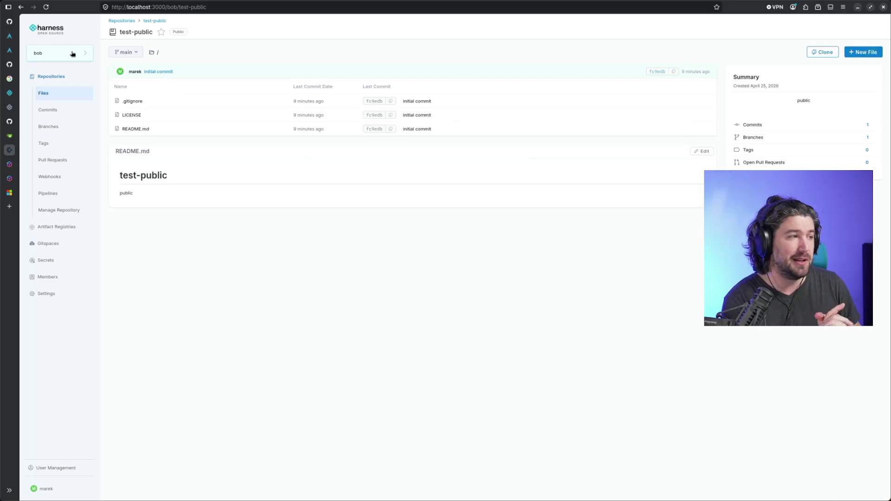
pyautogui.click(7, 140)
pyautogui.click(15, 151)
pyautogui.click(23, 167)
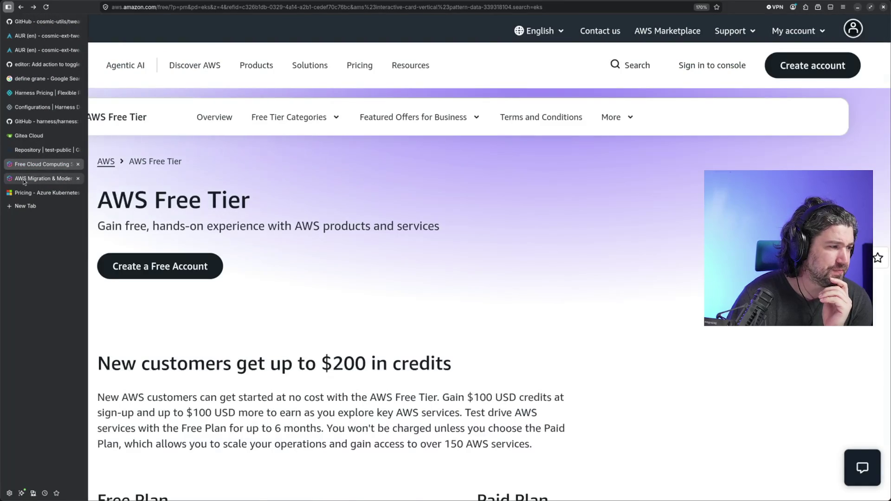
# Open the Harness Configurations docs and highlight the GITNESS_CI_PARALLEL_WORKERS=2 setting
pyautogui.click(36, 122)
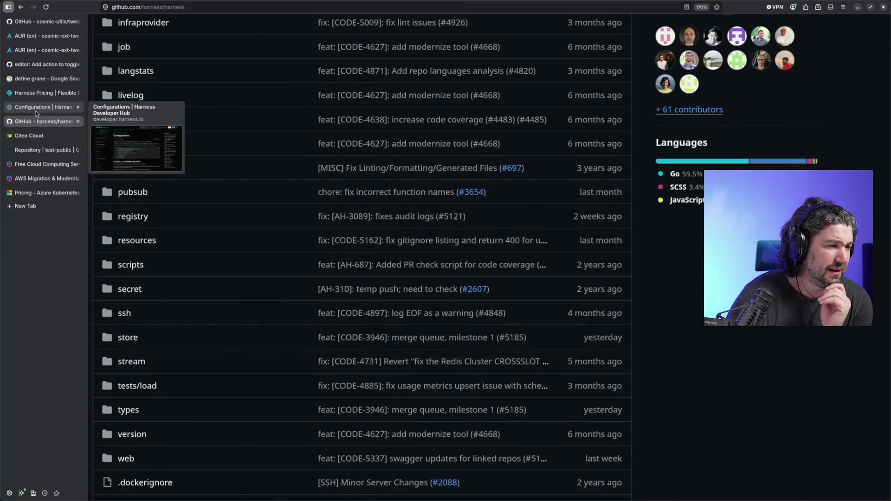
pyautogui.click(40, 109)
pyautogui.scroll(-6, 297, 327)
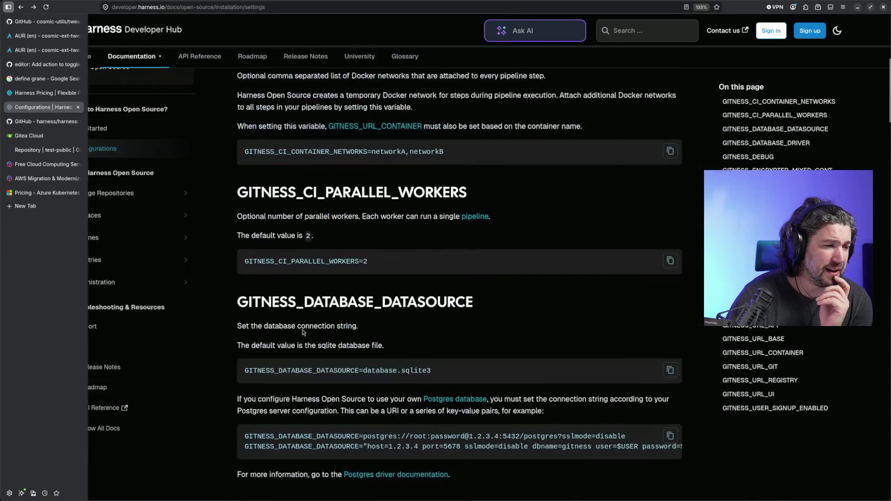
pyautogui.moveTo(381, 208); pyautogui.dragTo(253, 206)
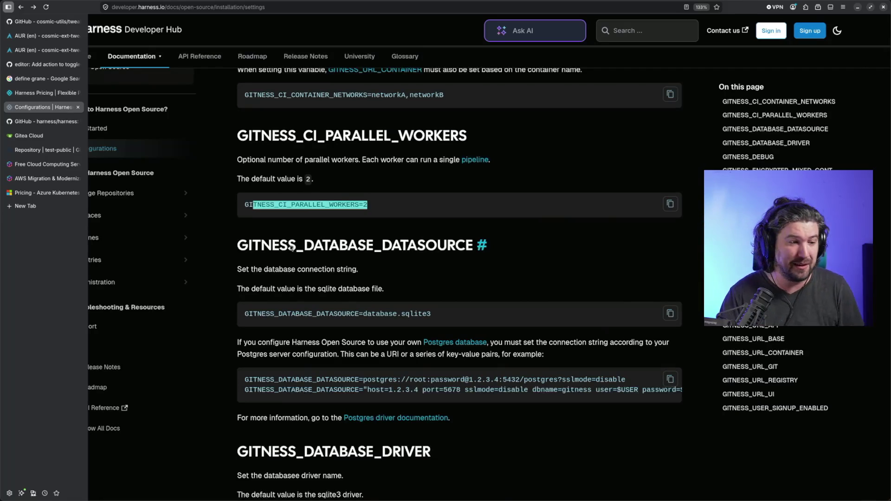
pyautogui.scroll(-1, 334, 244)
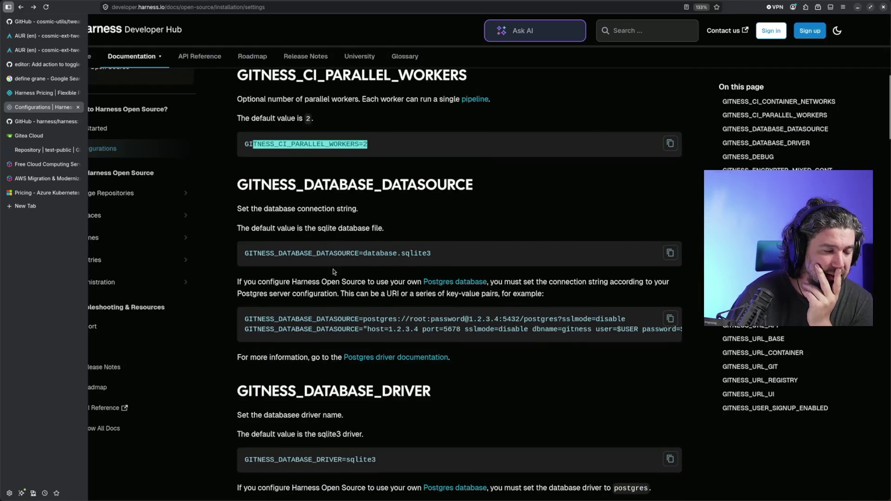
pyautogui.scroll(-1, 334, 272)
pyautogui.scroll(2, 338, 269)
pyautogui.click(387, 211)
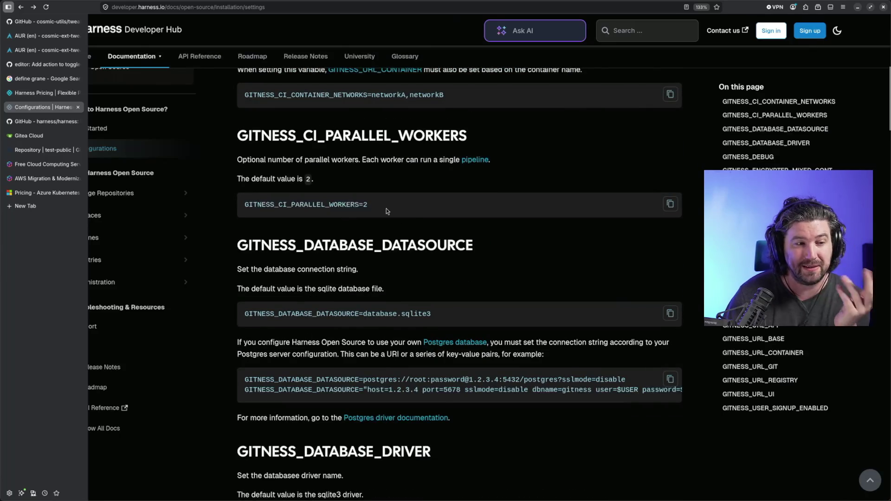
pyautogui.scroll(3, 408, 279)
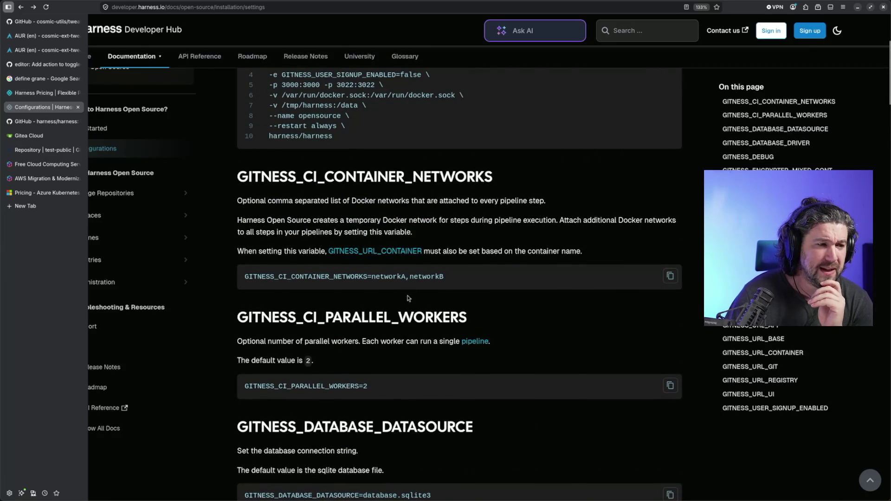
pyautogui.scroll(3, 409, 297)
pyautogui.scroll(-10, 408, 304)
pyautogui.scroll(3, 406, 300)
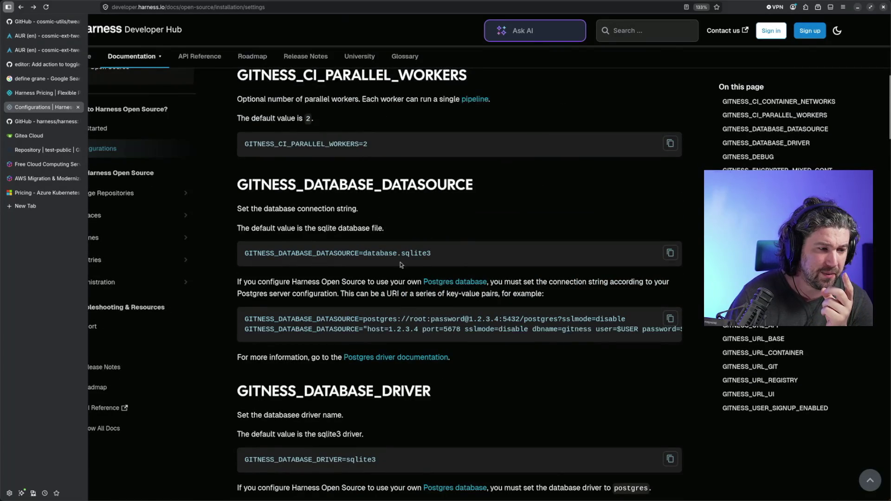
pyautogui.moveTo(434, 255); pyautogui.dragTo(296, 258)
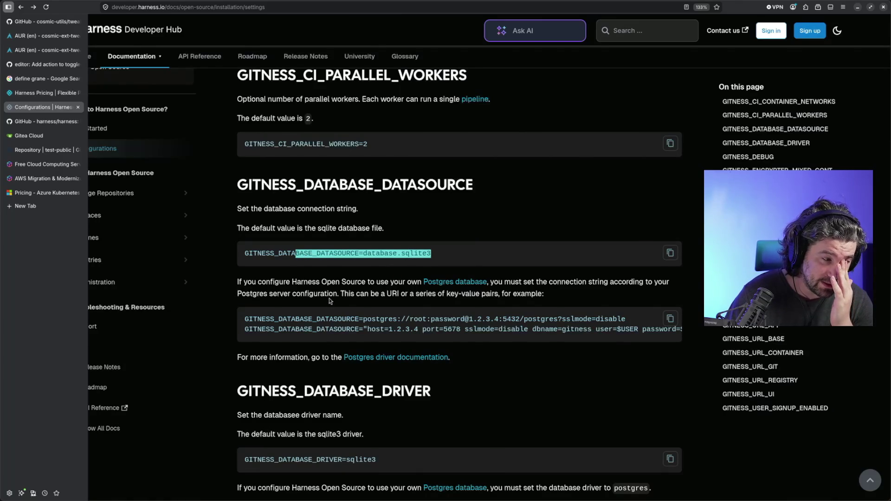
pyautogui.scroll(-1, 330, 301)
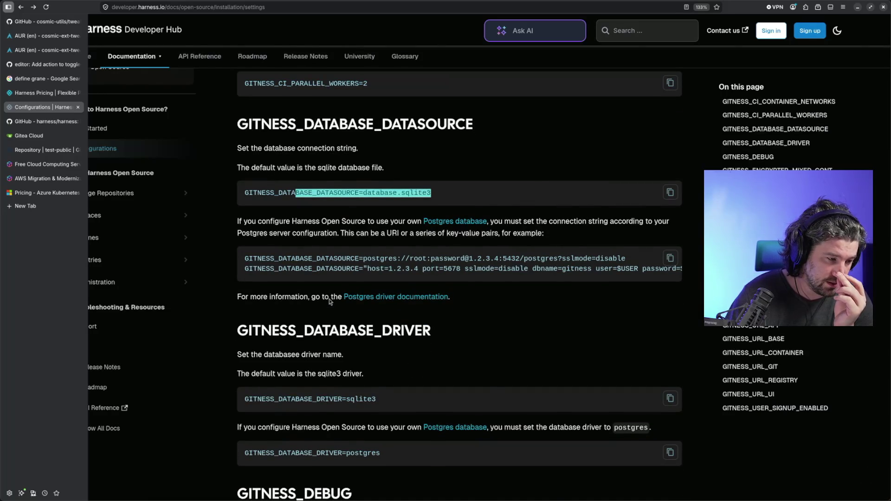
pyautogui.scroll(-1, 330, 302)
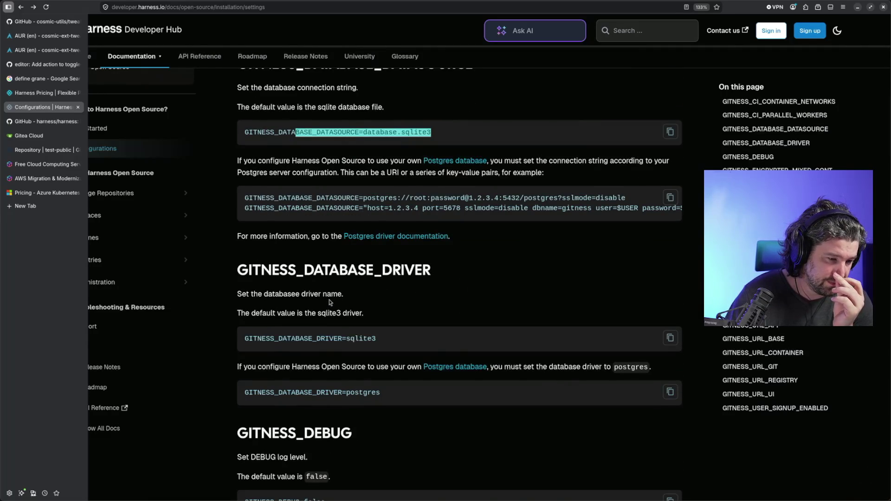
pyautogui.scroll(-1, 330, 302)
pyautogui.moveTo(384, 338); pyautogui.dragTo(280, 342)
pyautogui.click(280, 343)
pyautogui.tripleClick(242, 338)
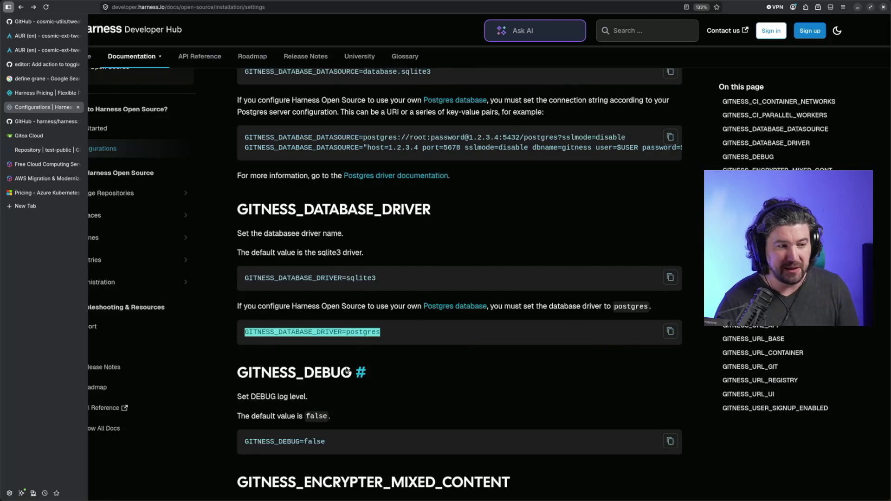
pyautogui.doubleClick(370, 279)
pyautogui.doubleClick(363, 333)
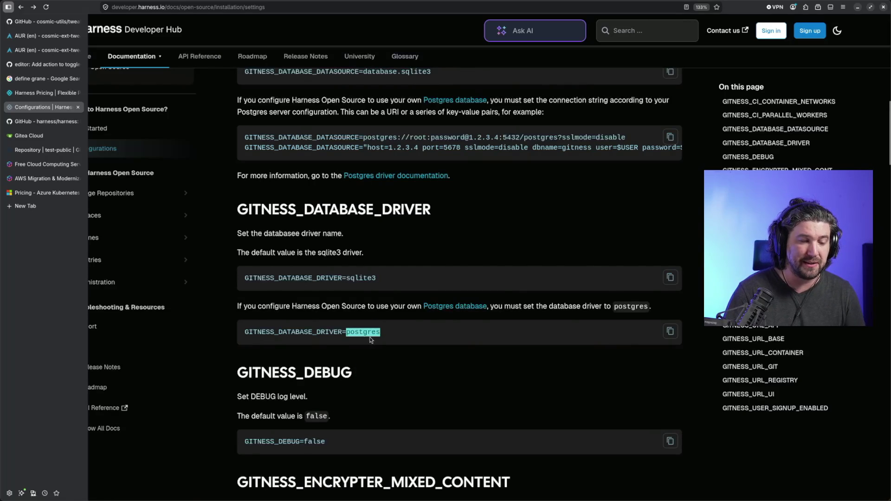
pyautogui.doubleClick(365, 287)
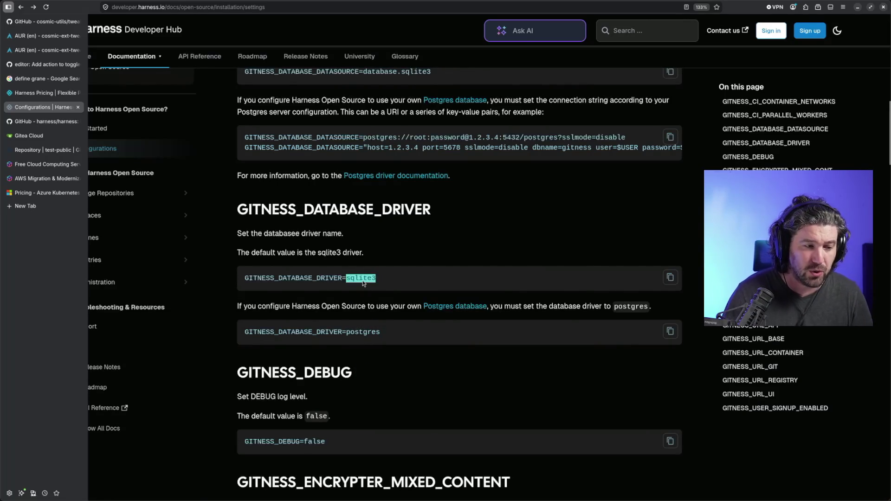